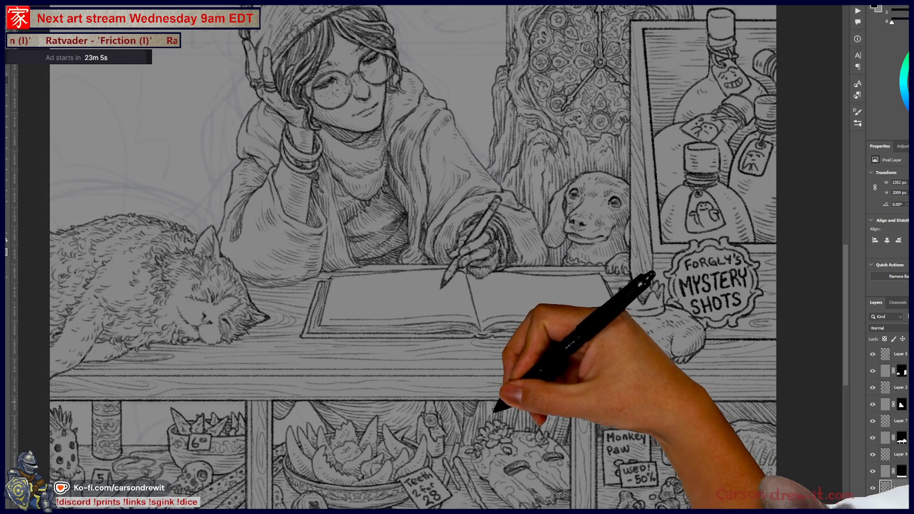
Step: Pan and zoom around the illustration to frame the sleeping cat and the space to its left
scroll(519, 343, up, 3)
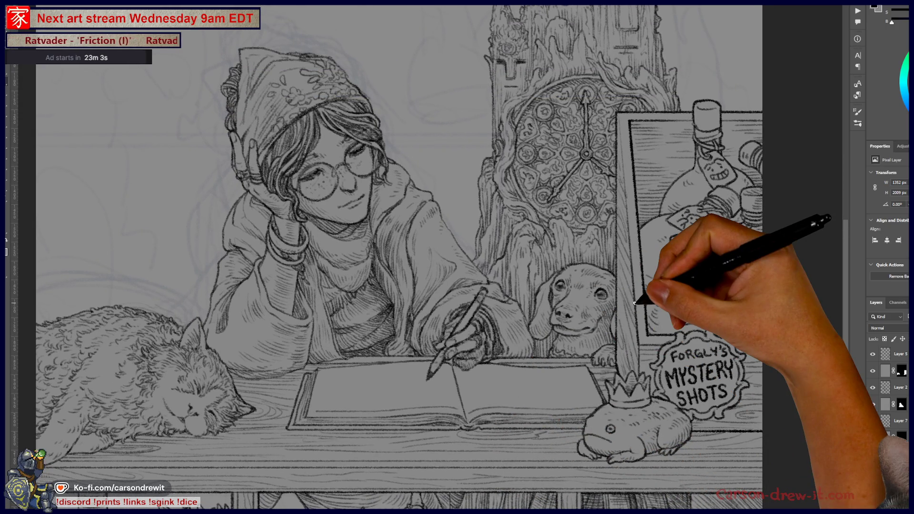
scroll(635, 303, down, 6)
drag(495, 377, 498, 375)
scroll(466, 391, up, 5)
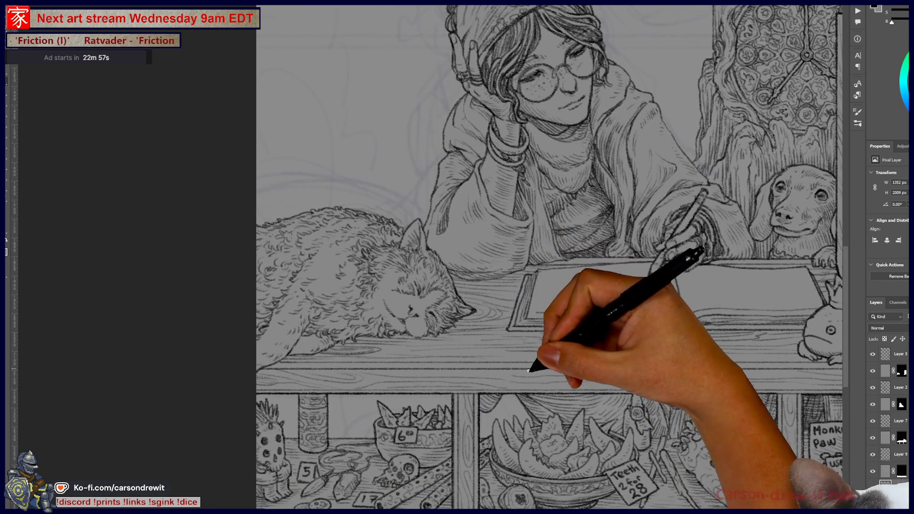
scroll(533, 369, down, 1)
scroll(528, 398, up, 2)
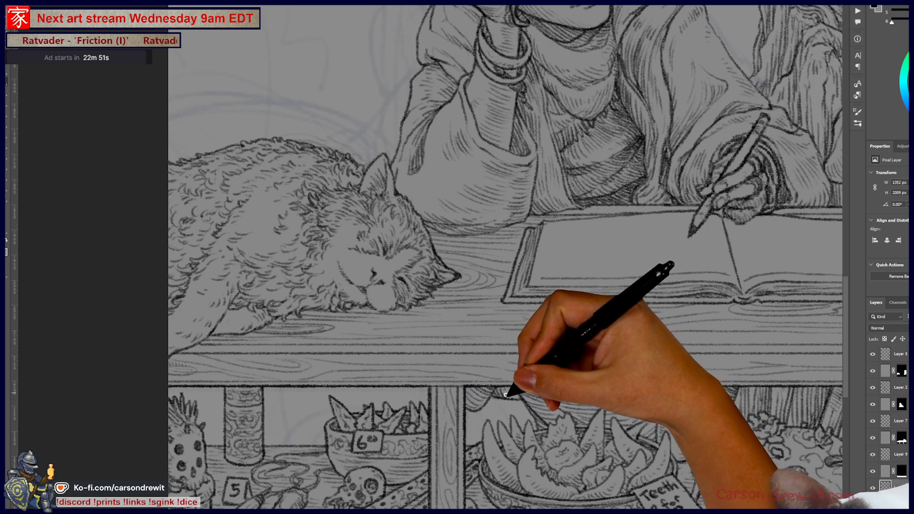
mouse_move(537, 394)
mouse_down()
mouse_move(473, 321)
mouse_move(333, 295)
mouse_up()
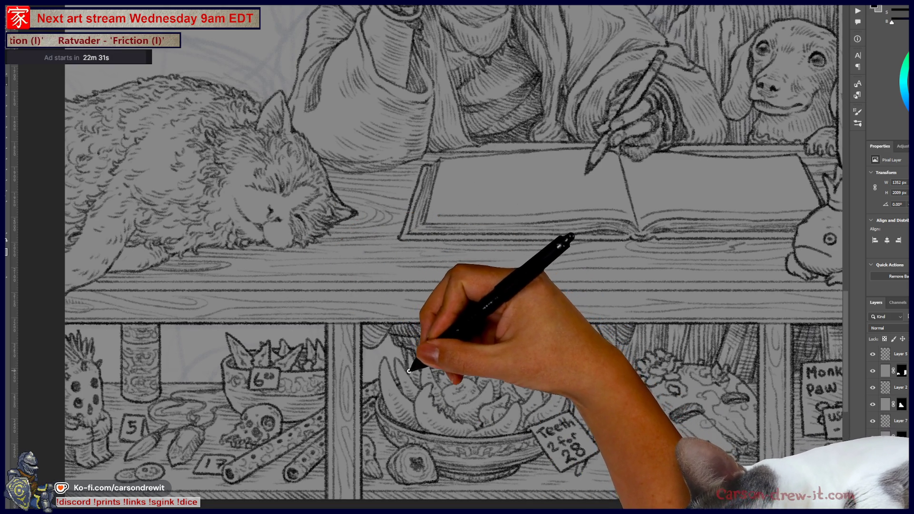
mouse_move(408, 375)
mouse_down()
mouse_move(453, 363)
mouse_move(565, 418)
mouse_up()
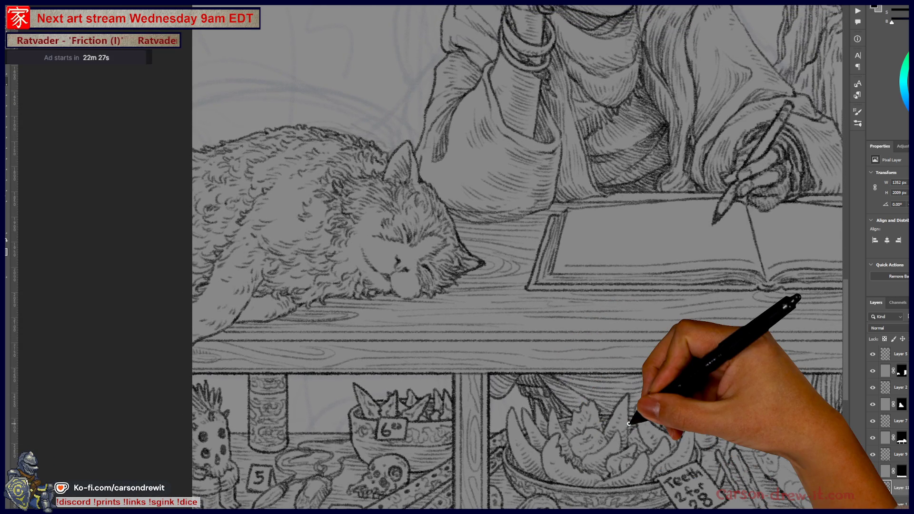
drag(406, 339, 487, 334)
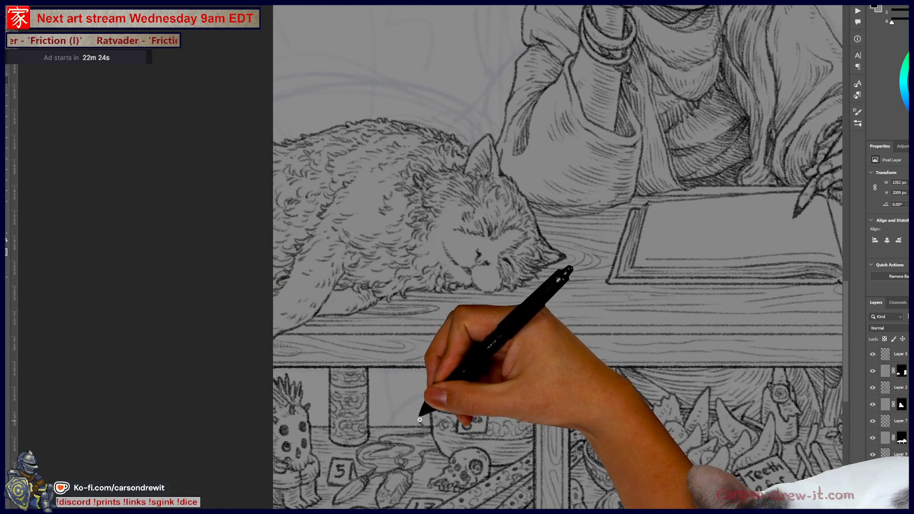
mouse_move(337, 193)
mouse_down()
mouse_move(325, 187)
mouse_move(310, 302)
mouse_up()
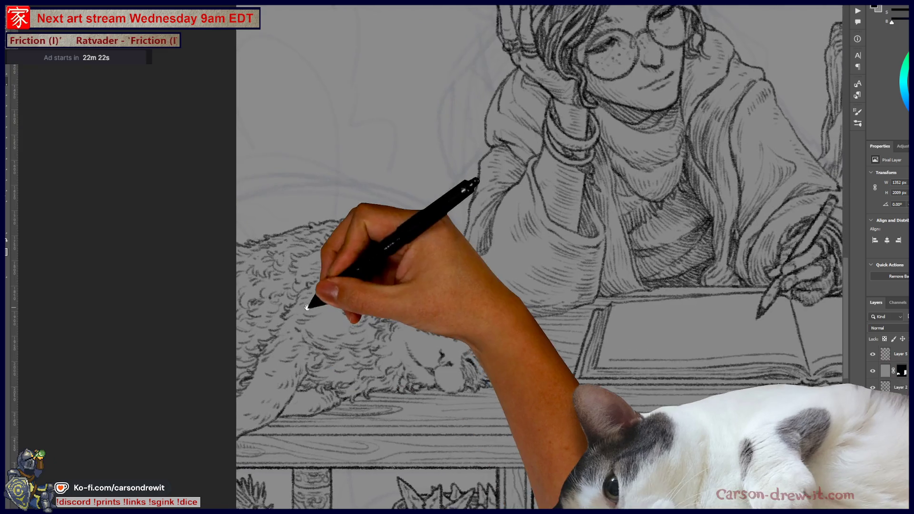
mouse_move(259, 194)
mouse_down()
mouse_move(367, 132)
mouse_move(362, 95)
mouse_move(312, 36)
mouse_up()
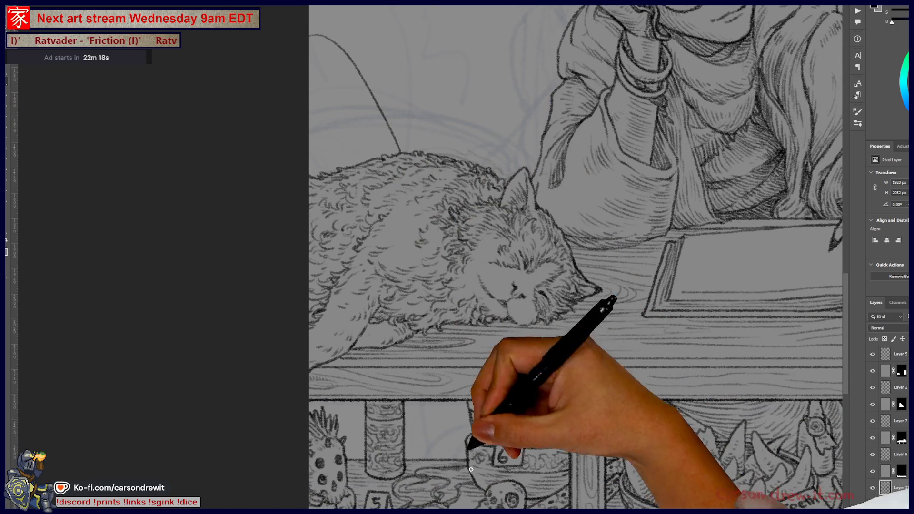
Step: Retry the curve behind the cat several times, reverting to the earlier, longer curve
key(ctrl+z)
drag(423, 153, 309, 47)
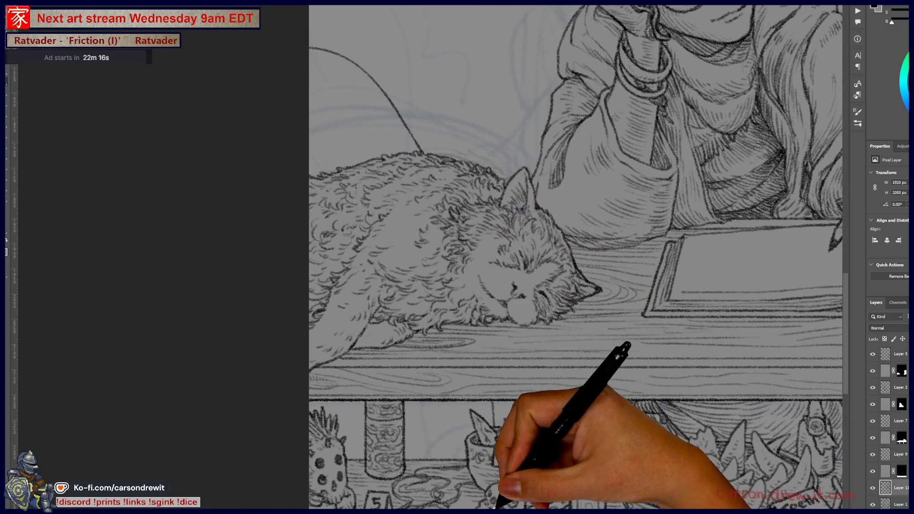
key(ctrl+z)
drag(388, 155, 309, 74)
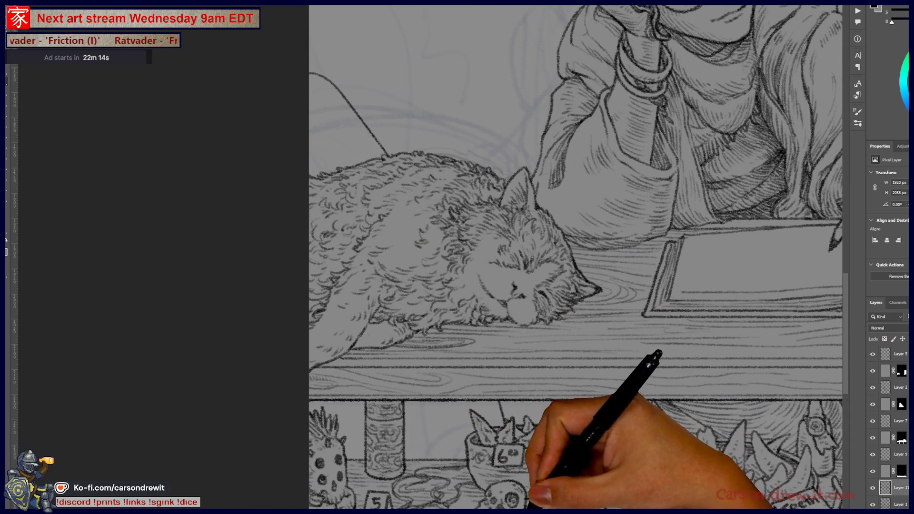
key(ctrl+z)
mouse_move(369, 160)
mouse_down()
mouse_move(310, 89)
mouse_move(390, 155)
mouse_up()
key(ctrl+z)
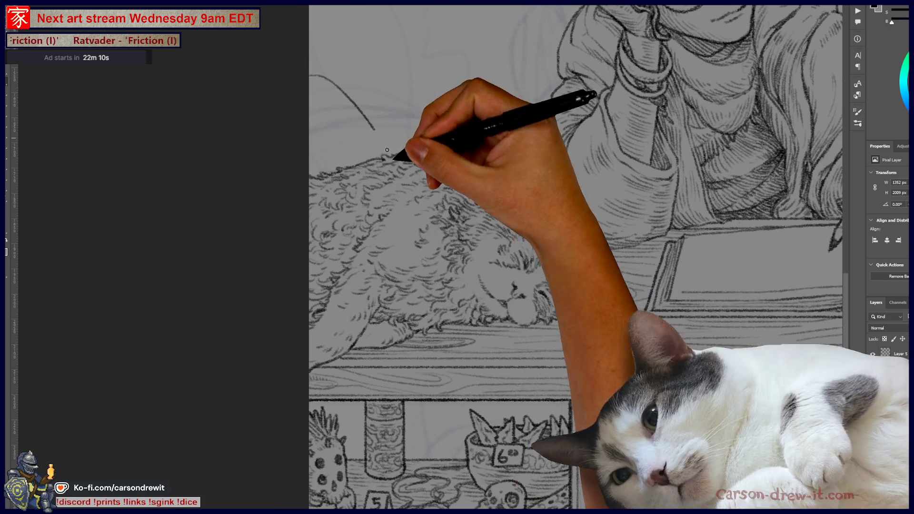
Step: Zoom out to judge the curve, then zoom back in and hatch the dome behind the cat's back
drag(326, 143, 357, 200)
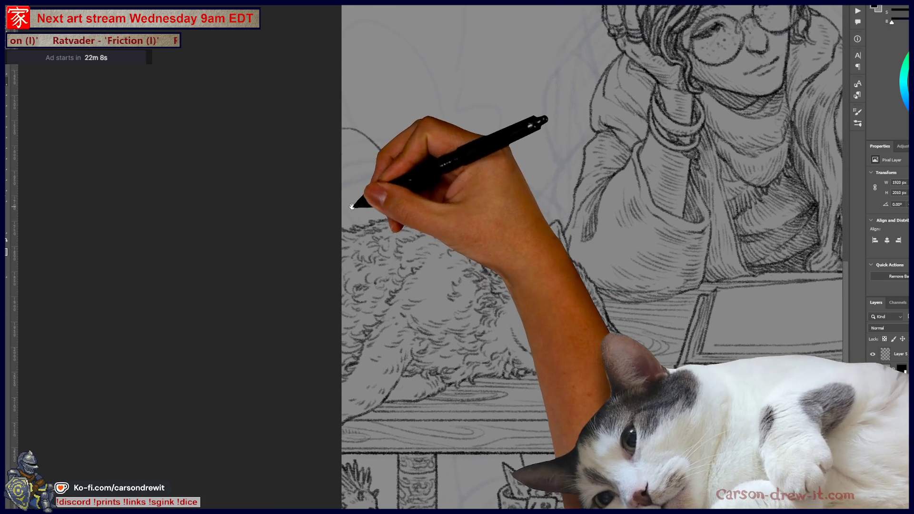
key(ctrl+minus)
key(ctrl+minus)
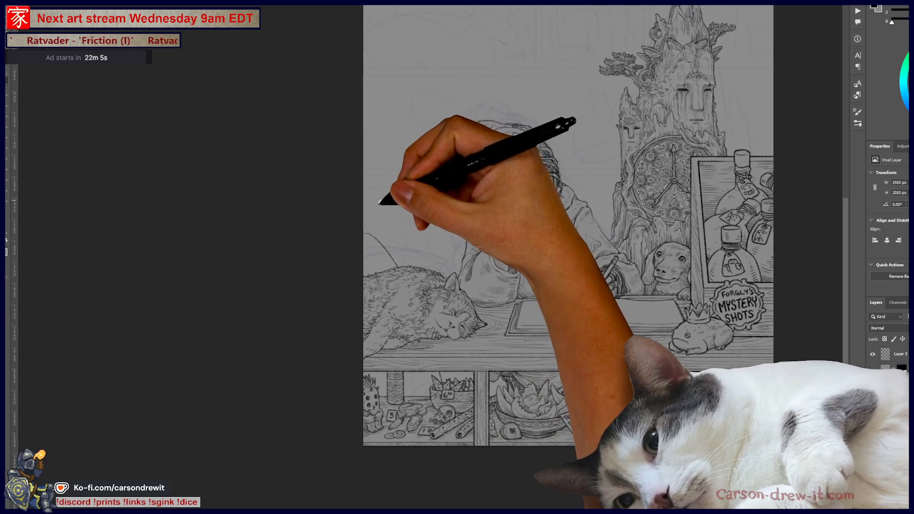
drag(378, 198, 366, 211)
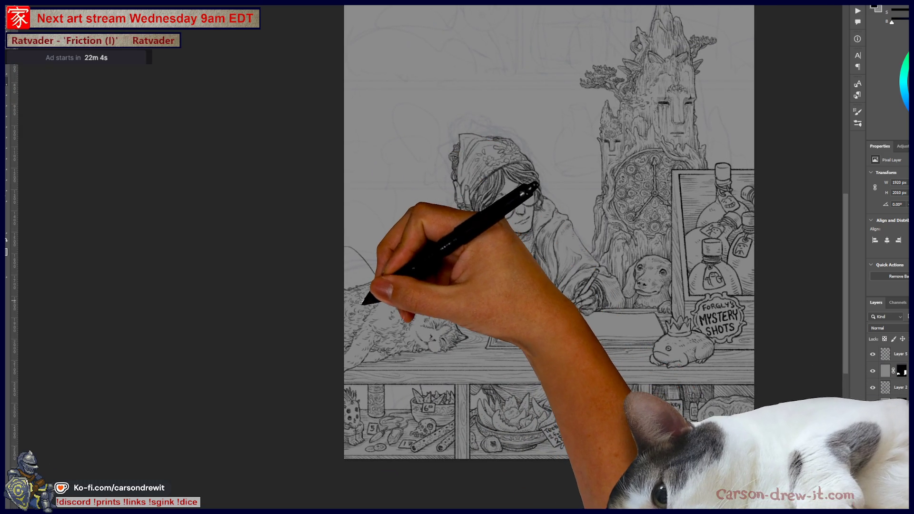
key(ctrl+plus)
key(ctrl+plus)
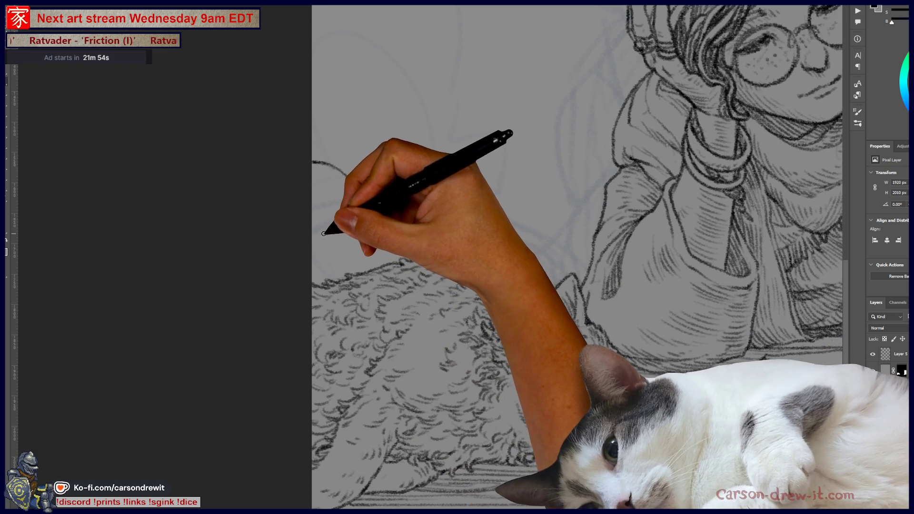
drag(329, 234, 311, 239)
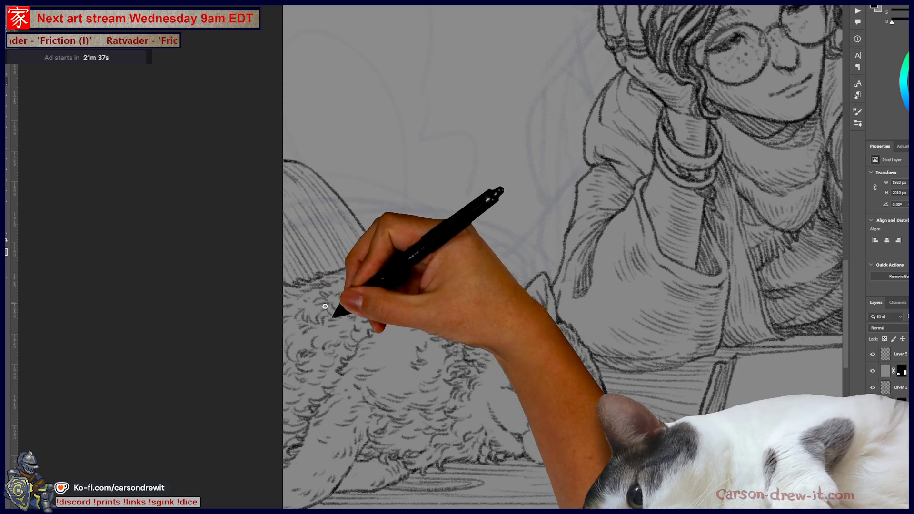
drag(325, 306, 315, 153)
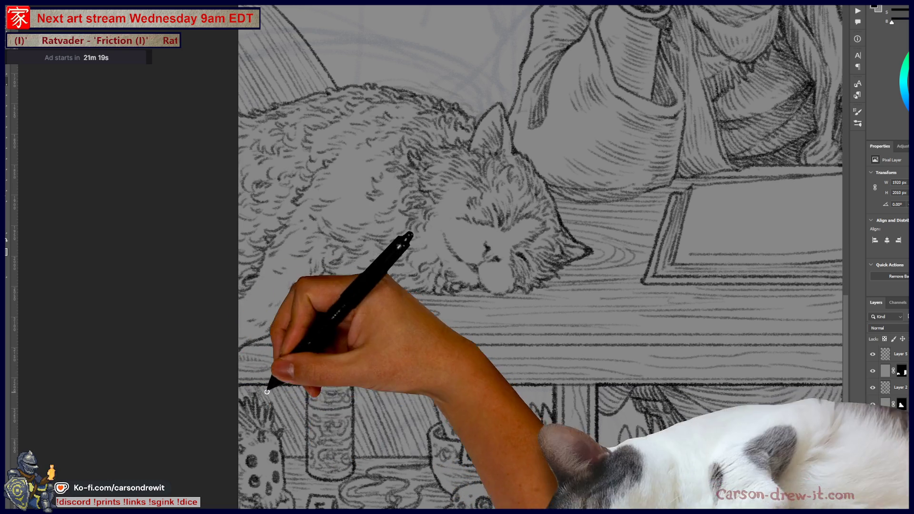
drag(391, 312, 492, 297)
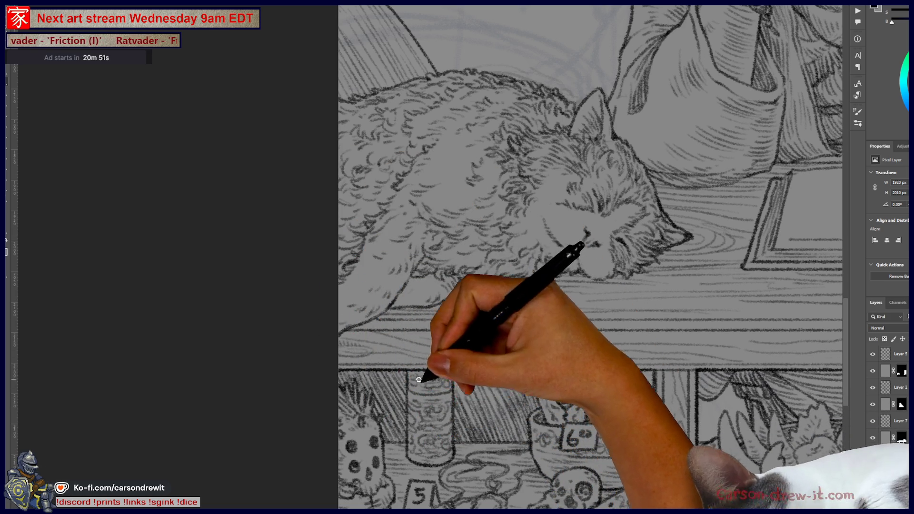
drag(473, 316, 475, 414)
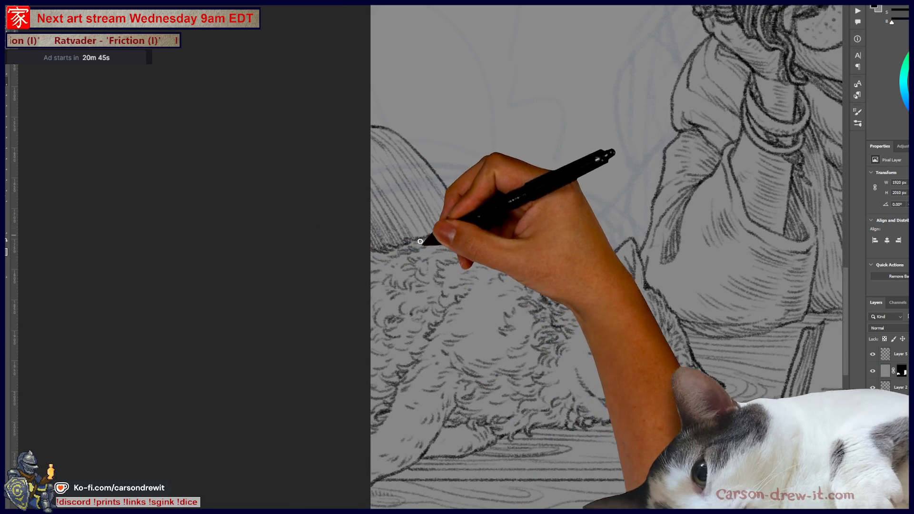
mouse_move(679, 316)
mouse_down()
mouse_move(512, 391)
mouse_move(521, 357)
mouse_move(506, 330)
mouse_up()
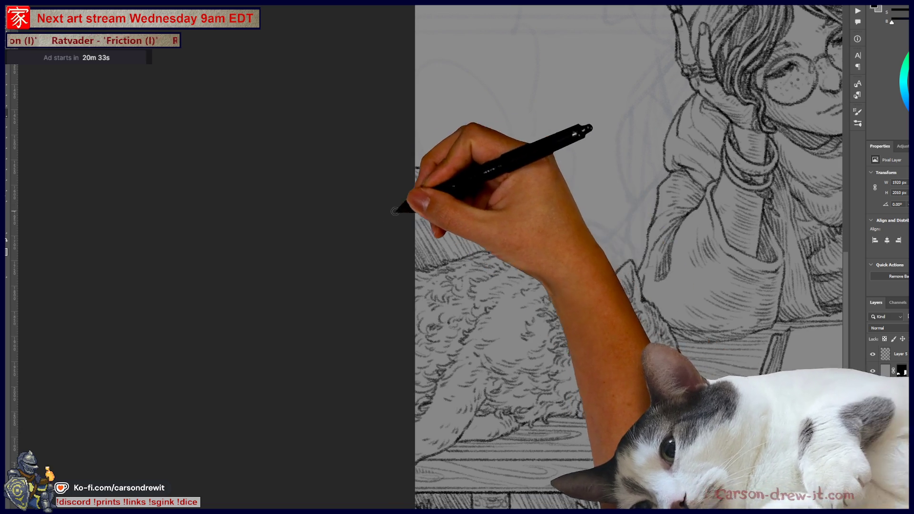
Step: Ink the top edge and the band lines across the hatched dome shape
scroll(526, 165, up, 3)
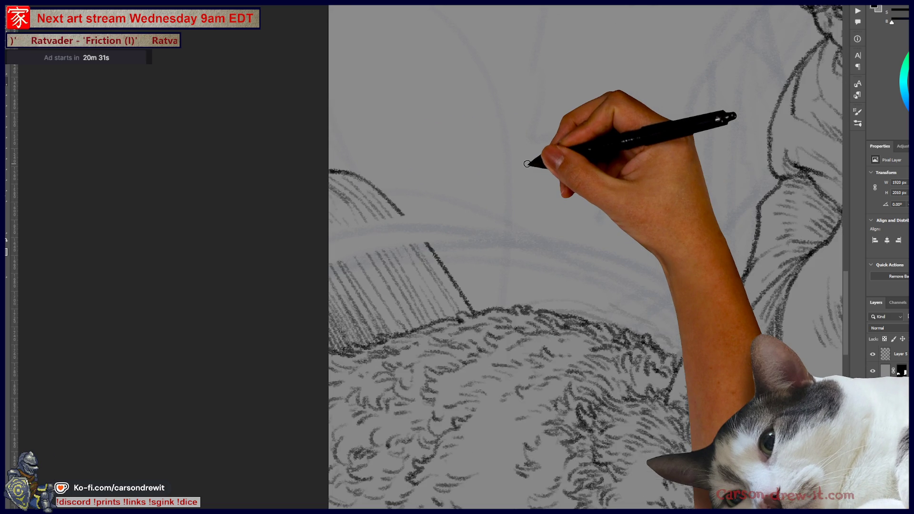
drag(328, 263, 390, 254)
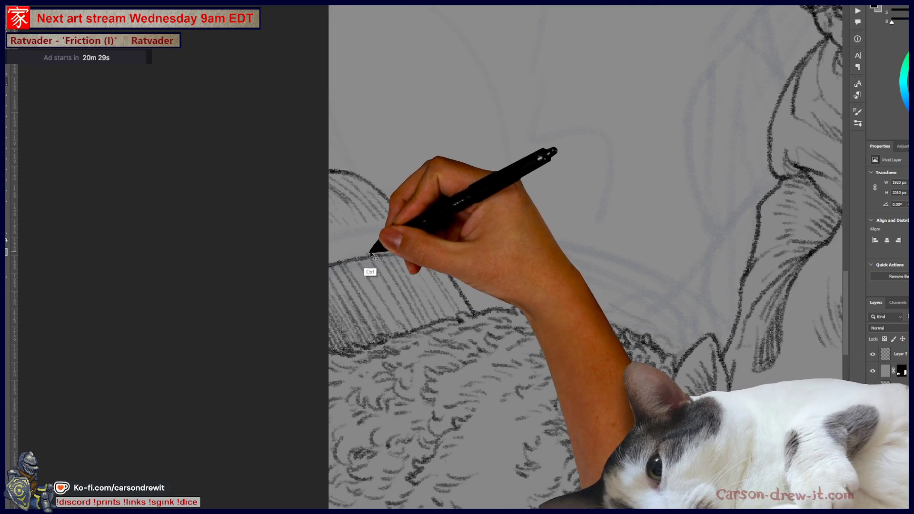
drag(328, 262, 404, 248)
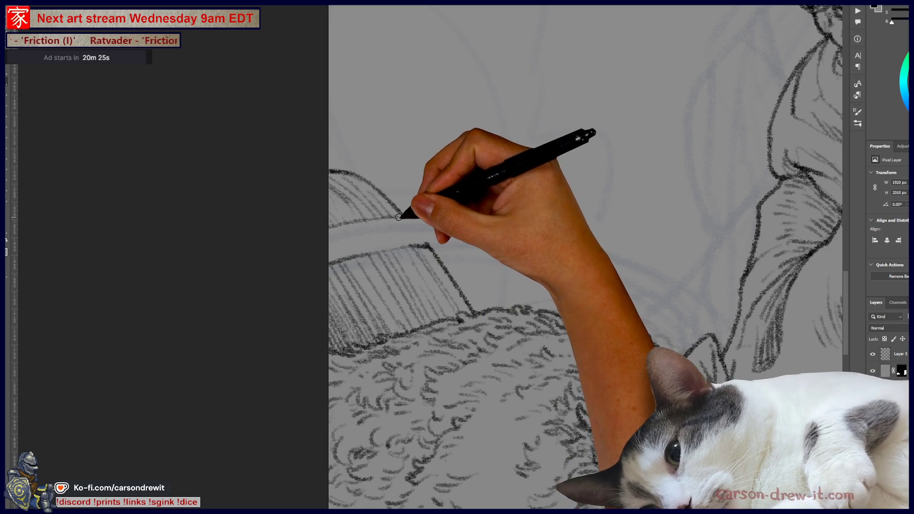
drag(349, 222, 412, 218)
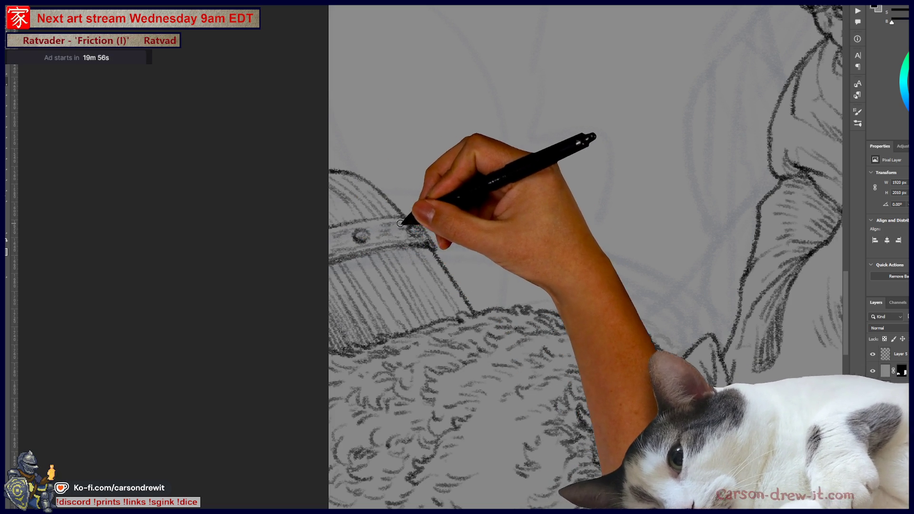
Step: Zoom out to review the girl, cat and table, then return toward the helmet
key(ctrl+minus)
key(ctrl+minus)
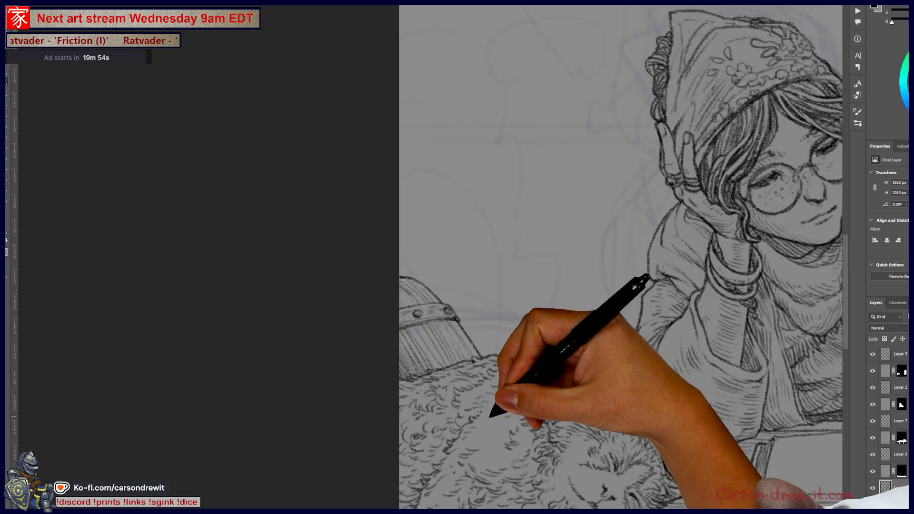
drag(498, 333, 495, 328)
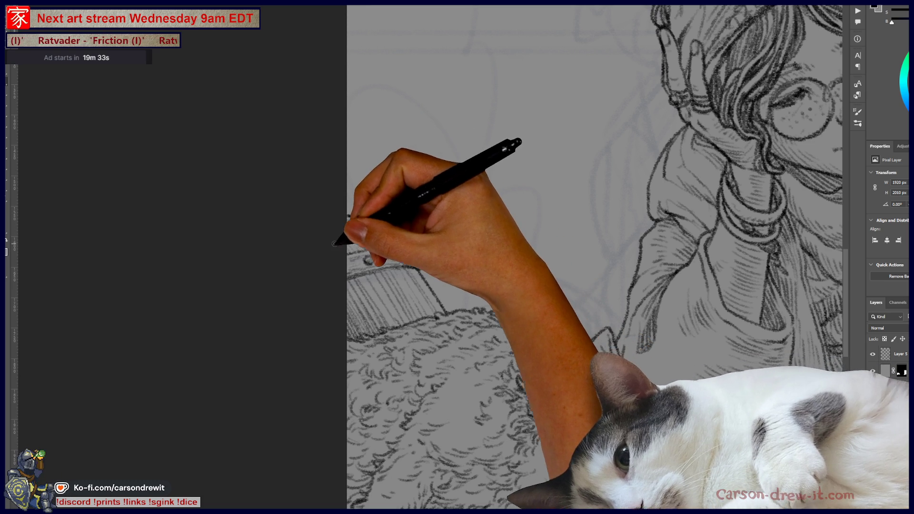
drag(455, 267, 322, 254)
scroll(322, 255, down, 4)
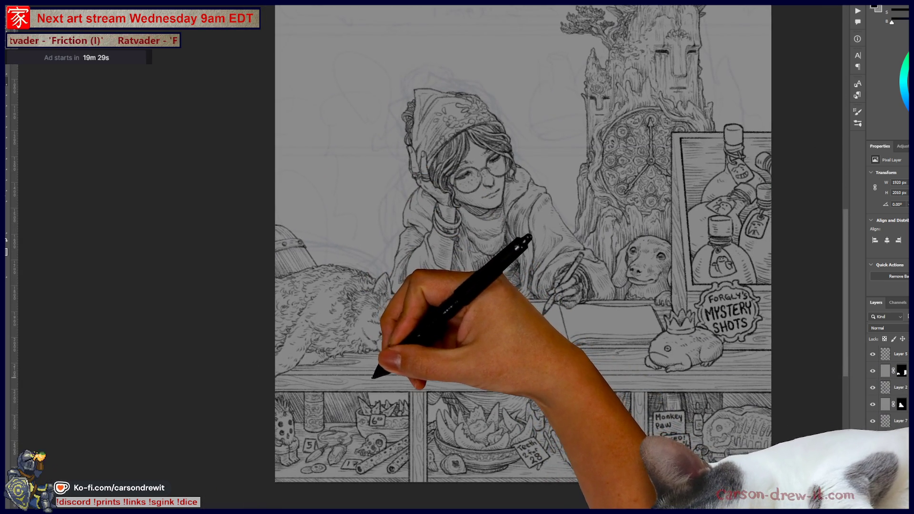
scroll(373, 377, up, 4)
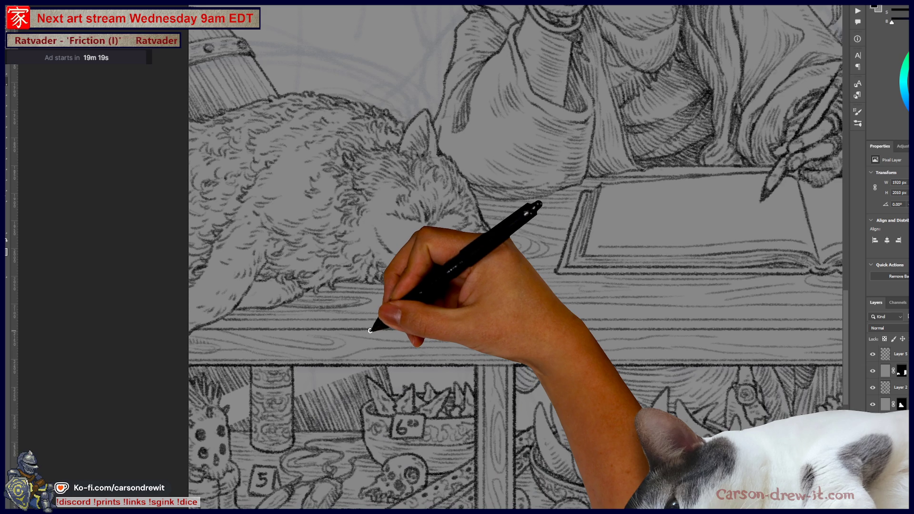
scroll(370, 330, up, 5)
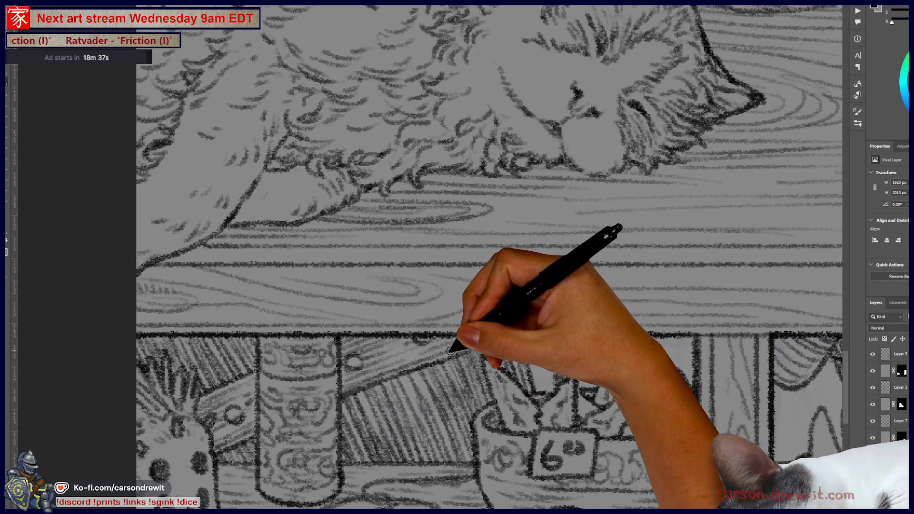
scroll(439, 365, down, 2)
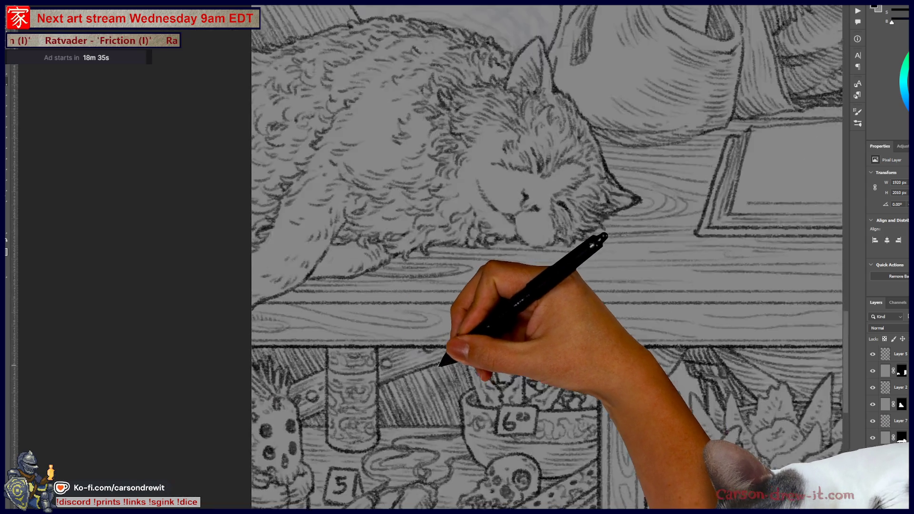
scroll(439, 366, down, 2)
drag(462, 374, 502, 395)
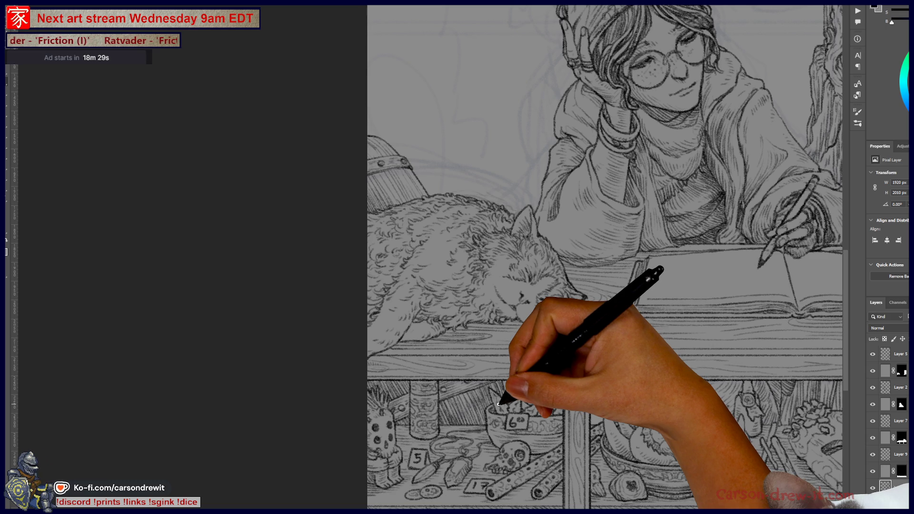
scroll(498, 403, up, 4)
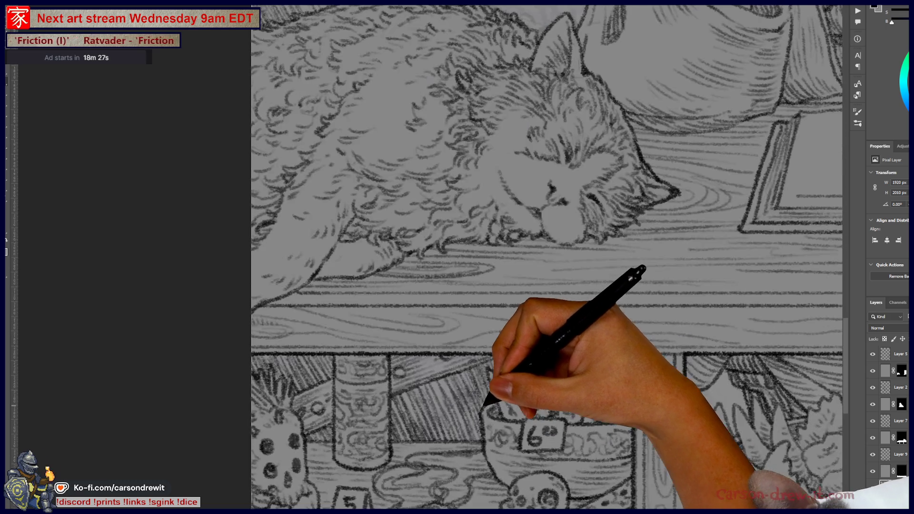
scroll(481, 404, down, 4)
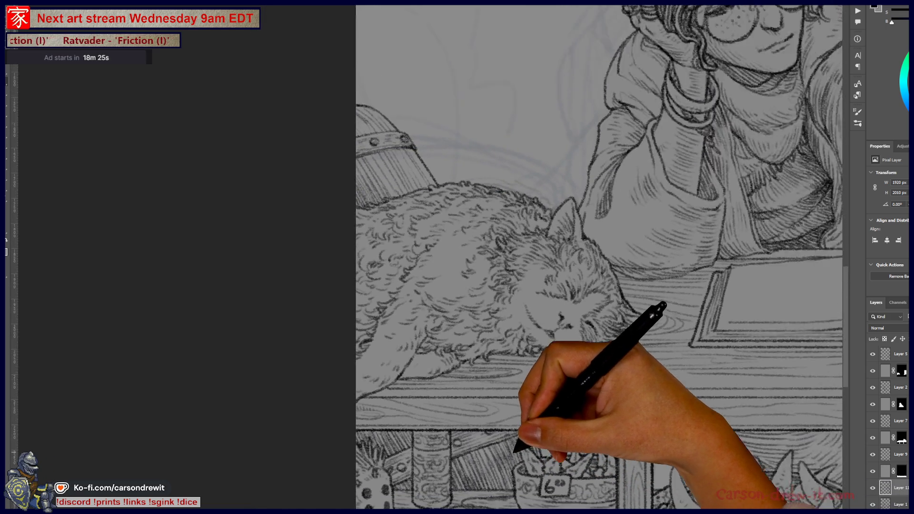
drag(518, 448, 489, 433)
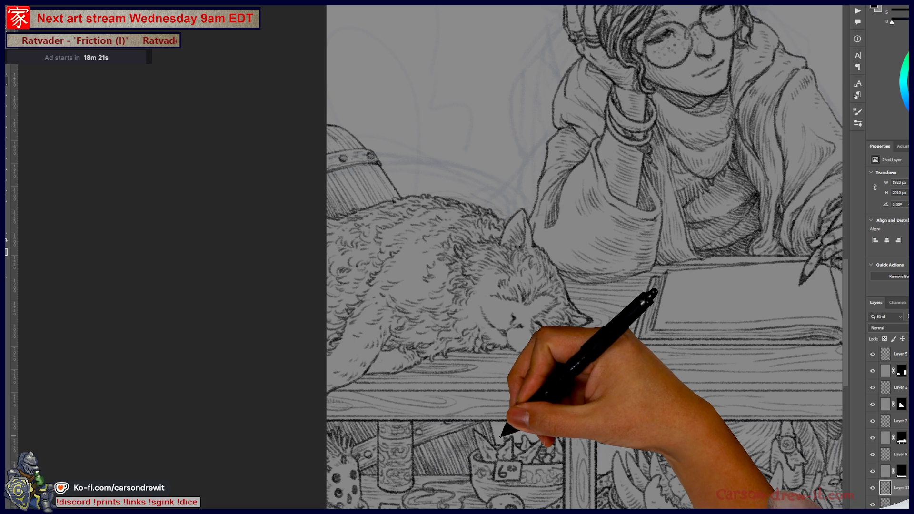
scroll(502, 428, up, 5)
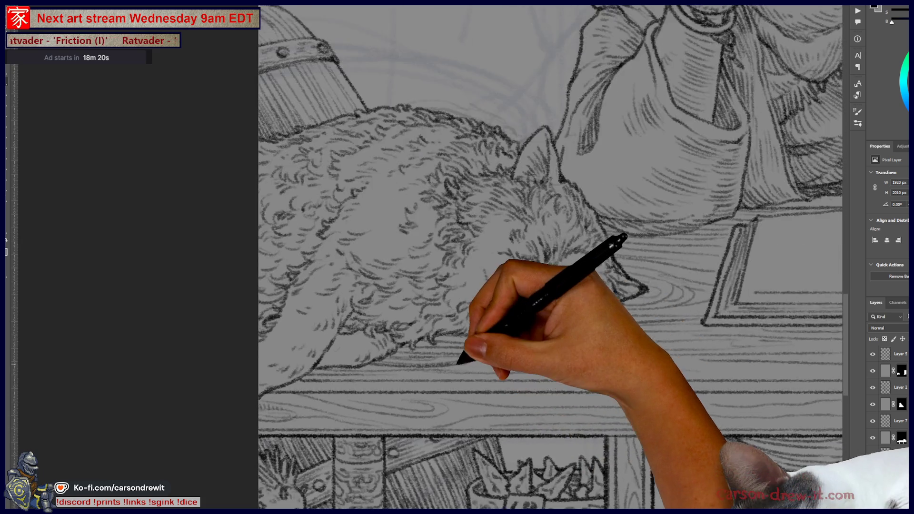
scroll(454, 405, down, 3)
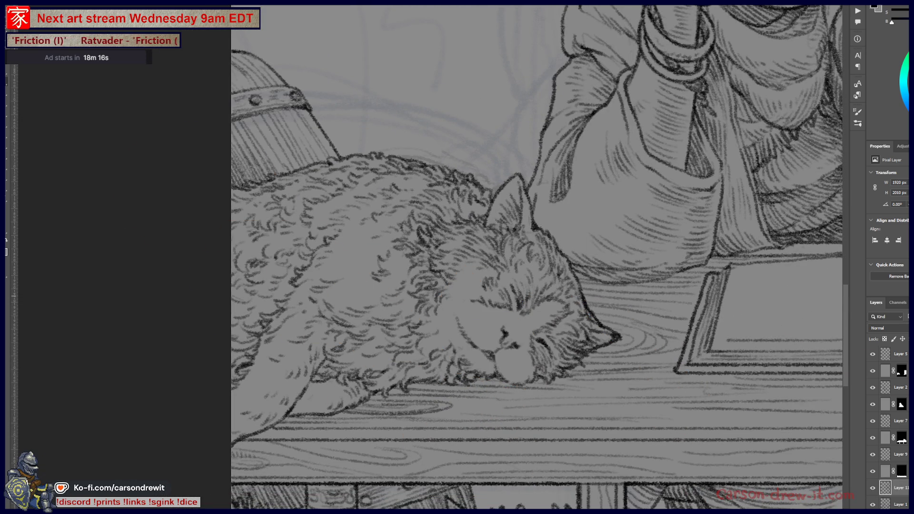
click(874, 388)
click(874, 388)
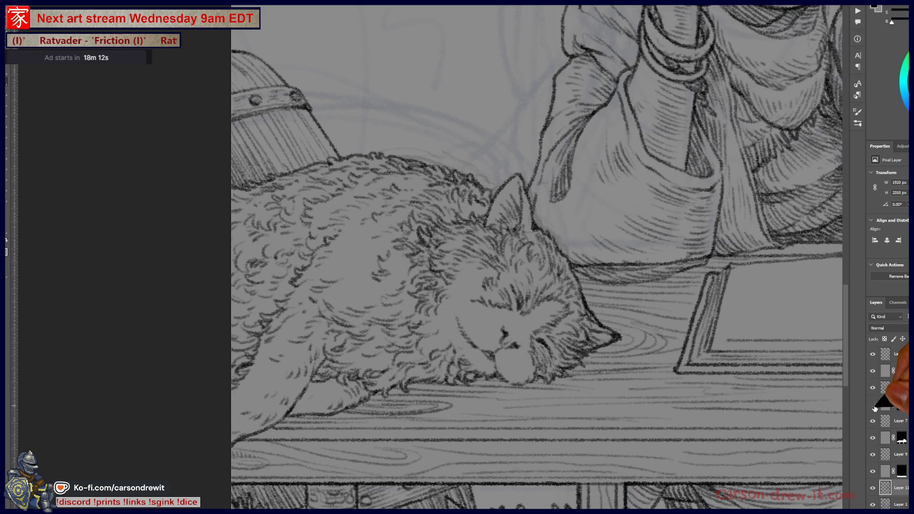
click(873, 421)
click(873, 421)
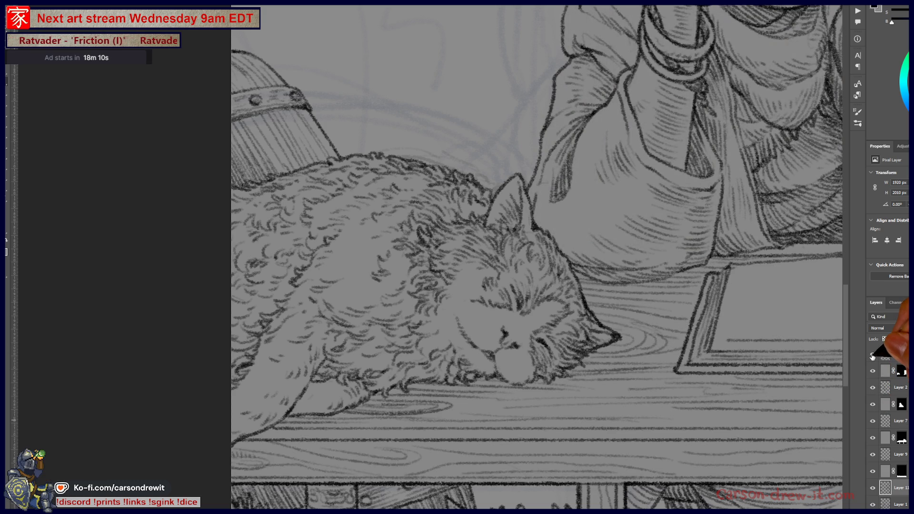
click(873, 356)
click(873, 357)
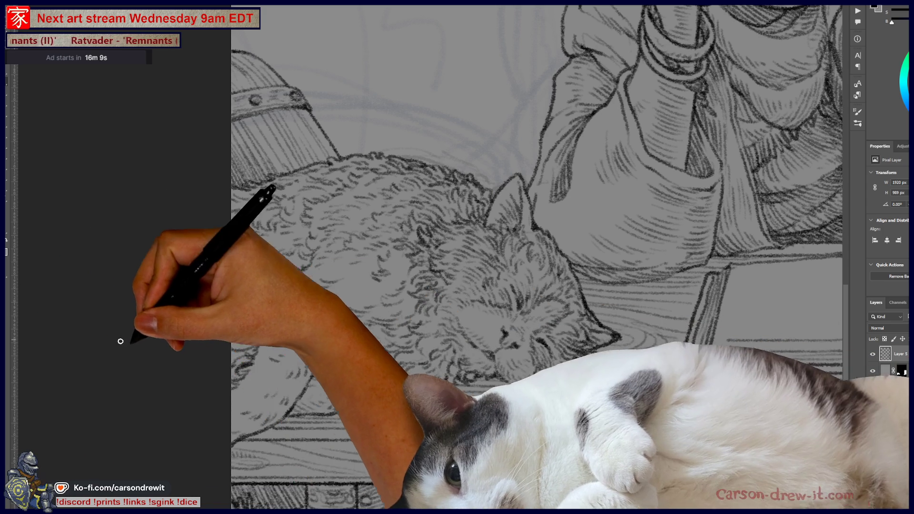
key(ctrl+minus)
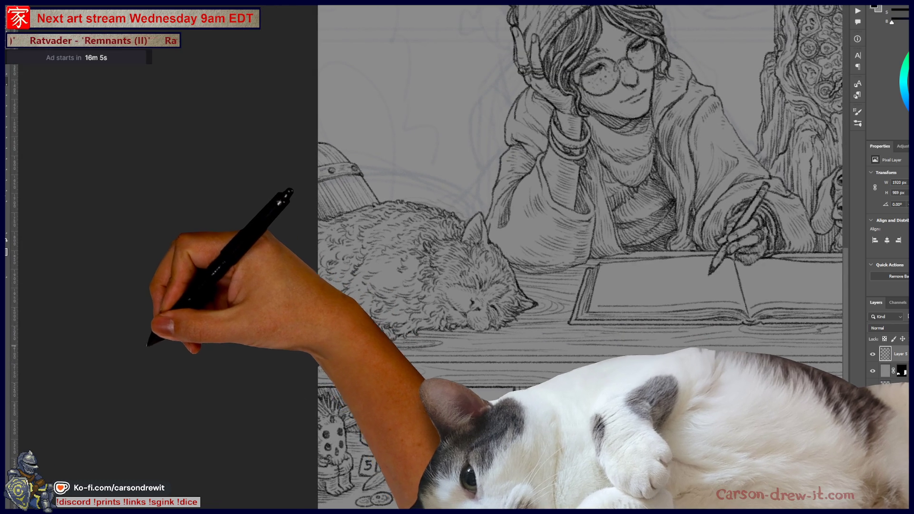
key(ctrl+minus)
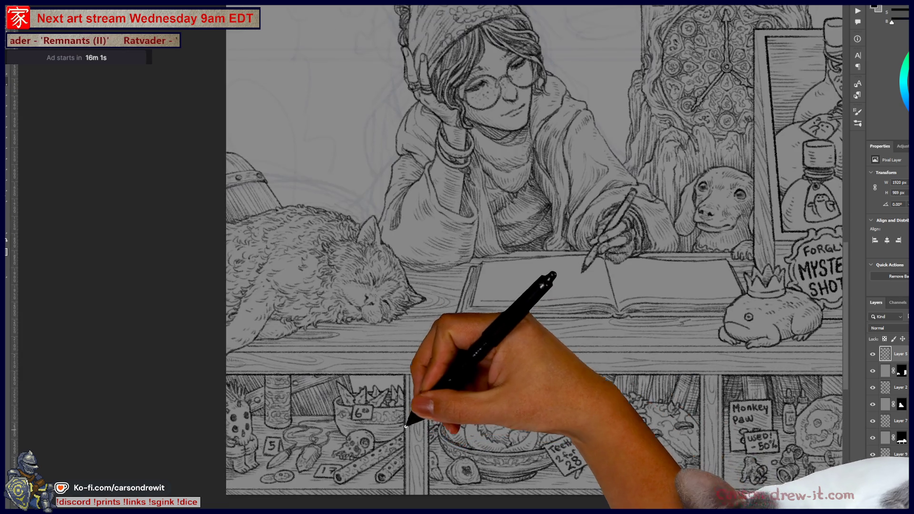
key(ctrl+plus)
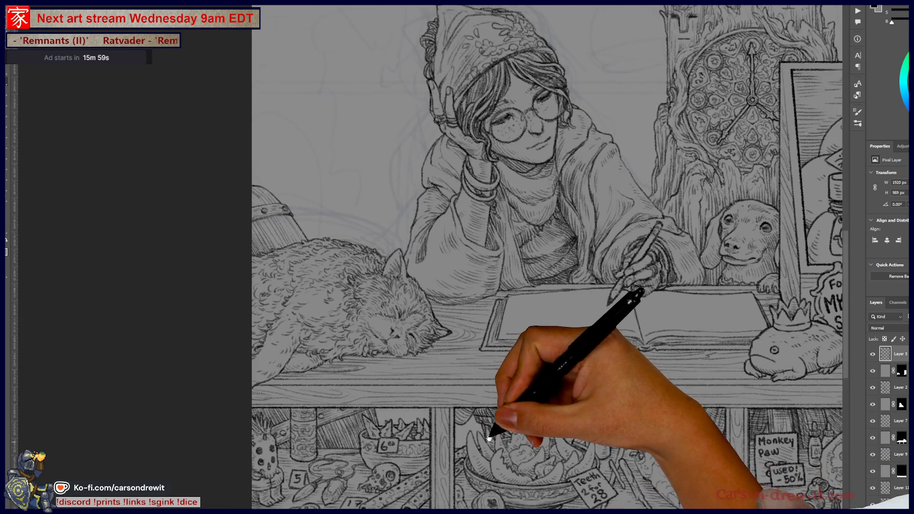
scroll(495, 429, down, 1)
scroll(510, 444, right, 3)
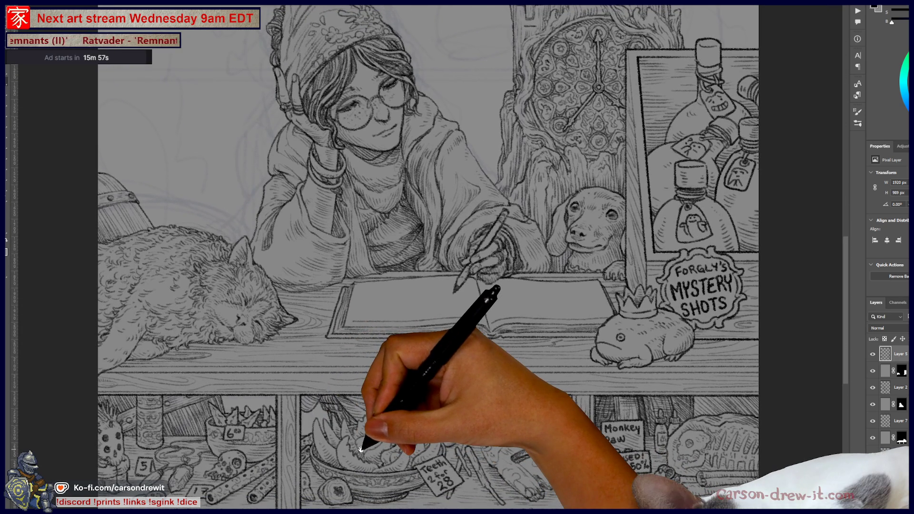
key(ctrl+plus)
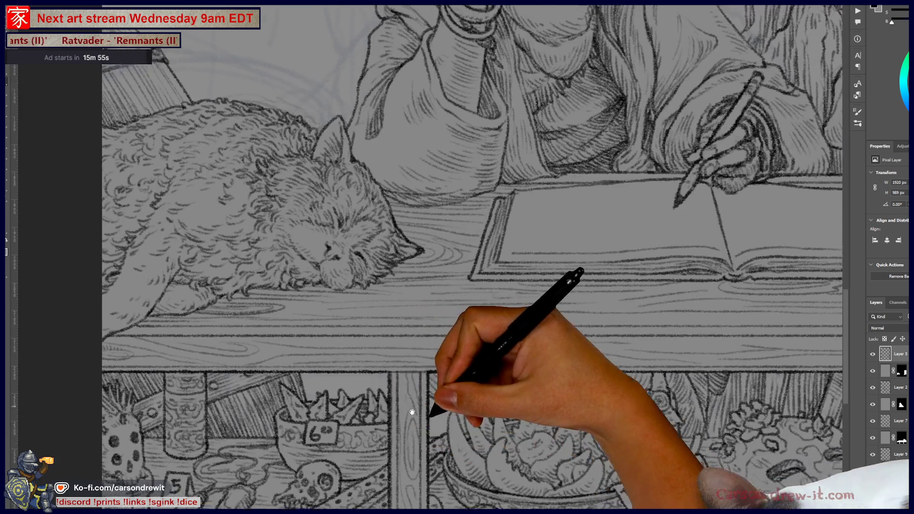
drag(412, 411, 462, 431)
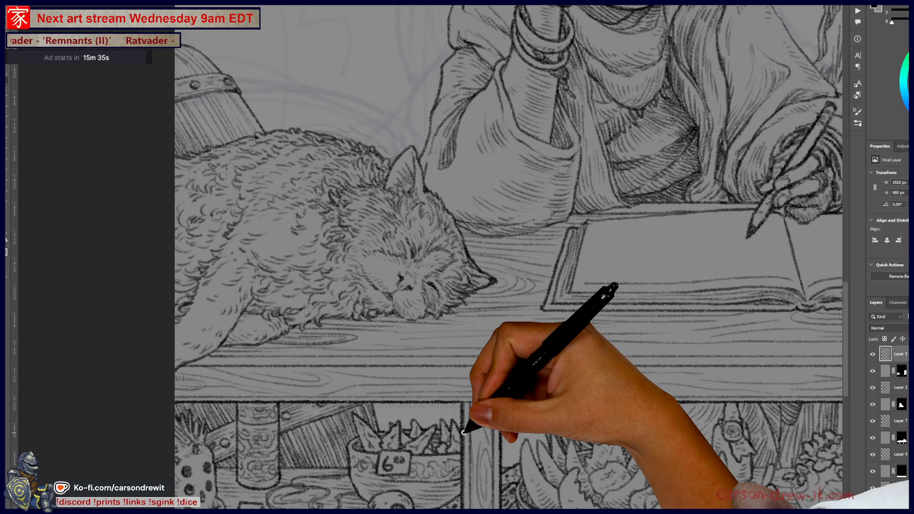
scroll(464, 432, up, 8)
Step: Draw a leaf outline with zigzag hatching left of the girl's face
drag(368, 191, 402, 265)
drag(373, 184, 399, 198)
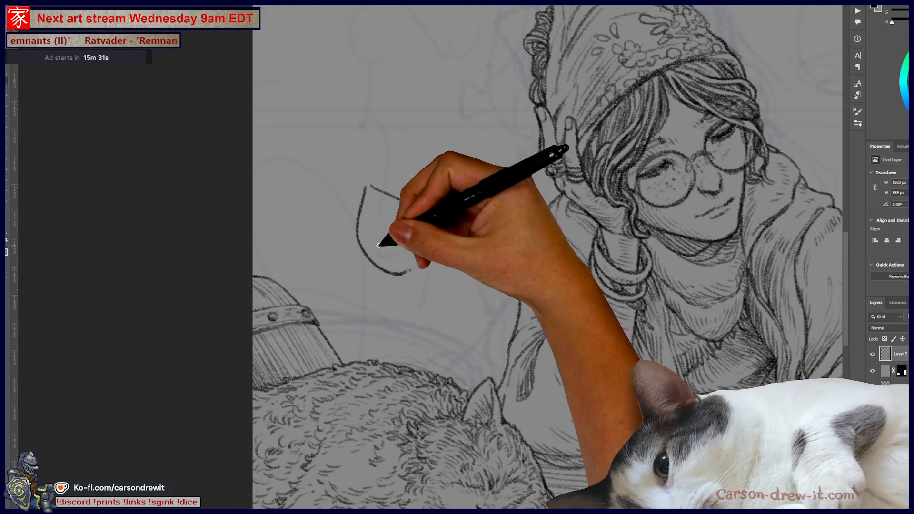
mouse_move(373, 239)
mouse_down()
mouse_move(401, 259)
mouse_move(382, 212)
mouse_move(388, 200)
mouse_move(415, 220)
mouse_move(404, 237)
mouse_up()
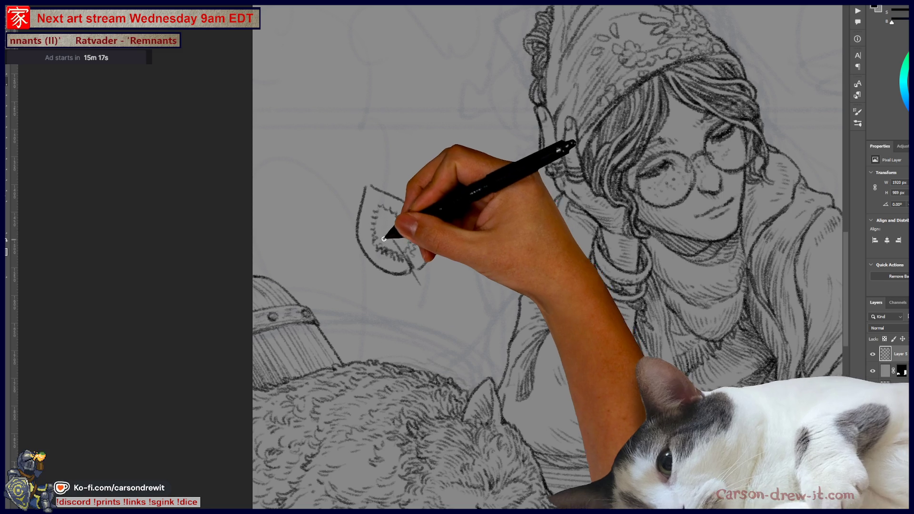
Step: Undo the leaf strokes and re-centre the view on the girl and cat
key(ctrl)
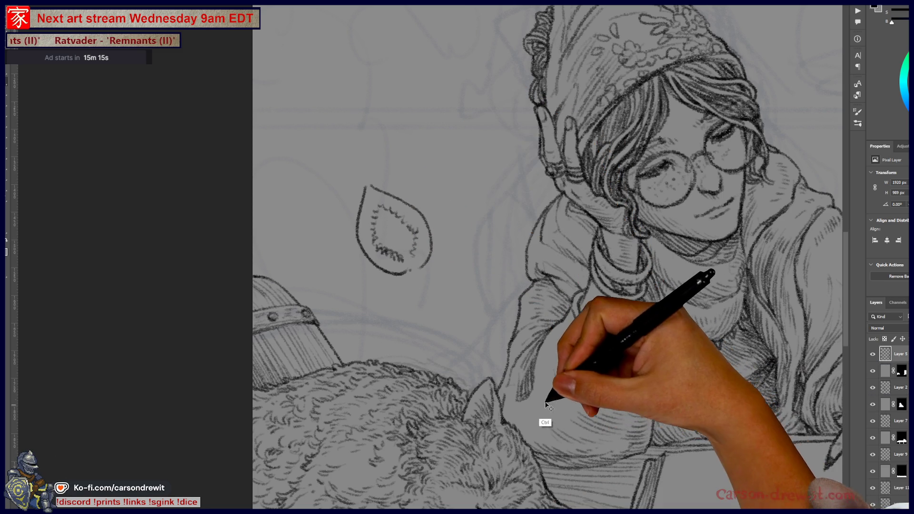
key(ctrl+z)
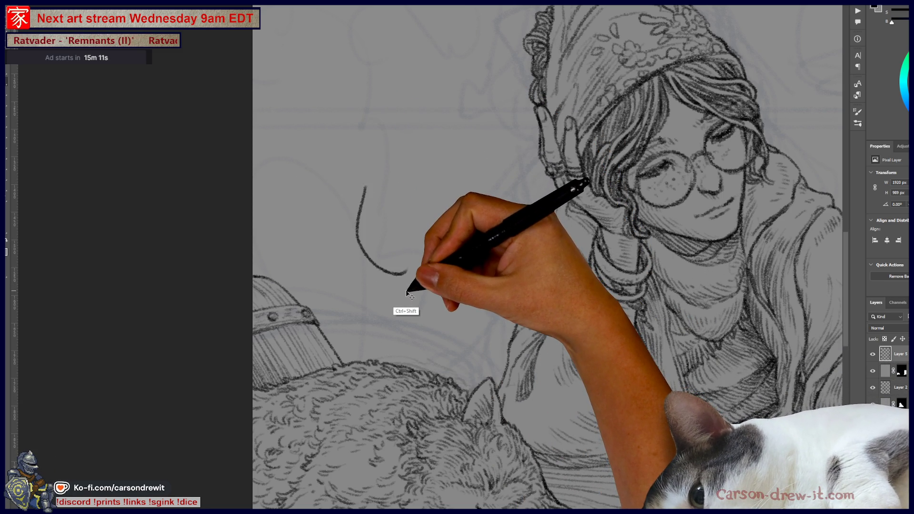
drag(418, 296, 378, 228)
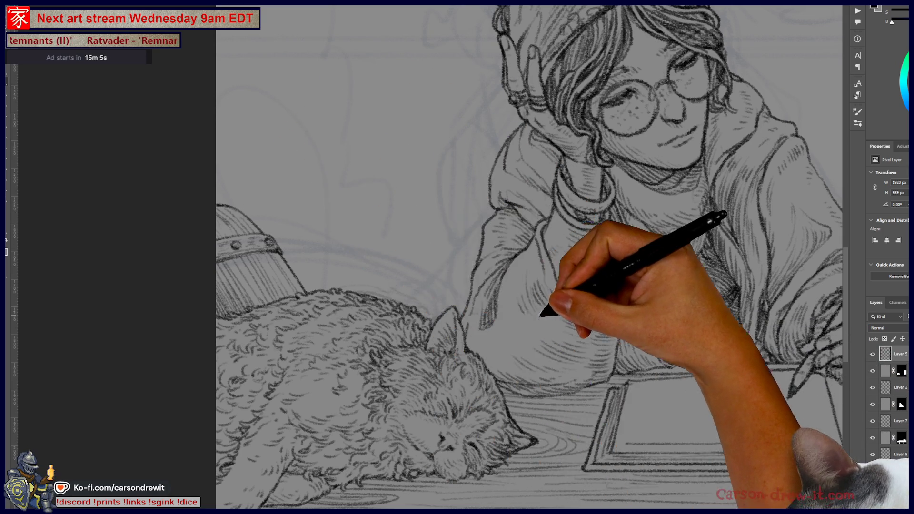
scroll(542, 320, down, 1)
scroll(541, 320, down, 2)
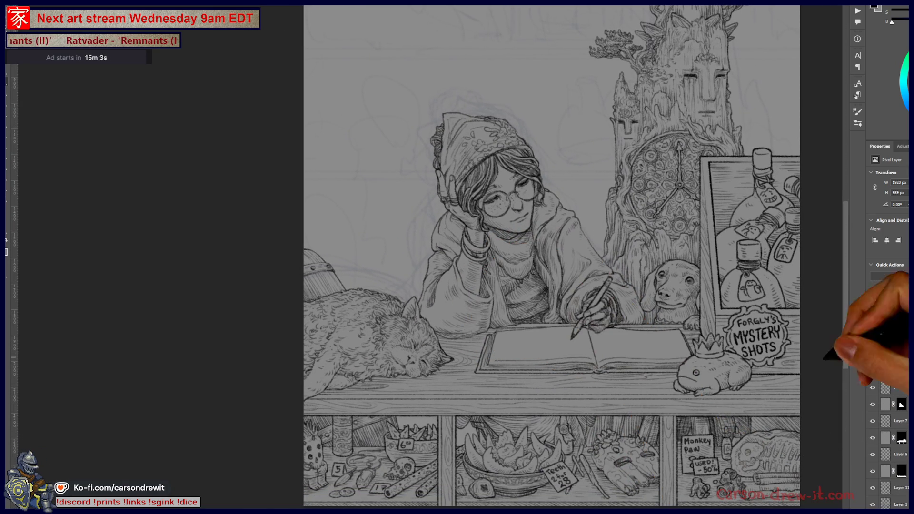
click(873, 356)
click(874, 356)
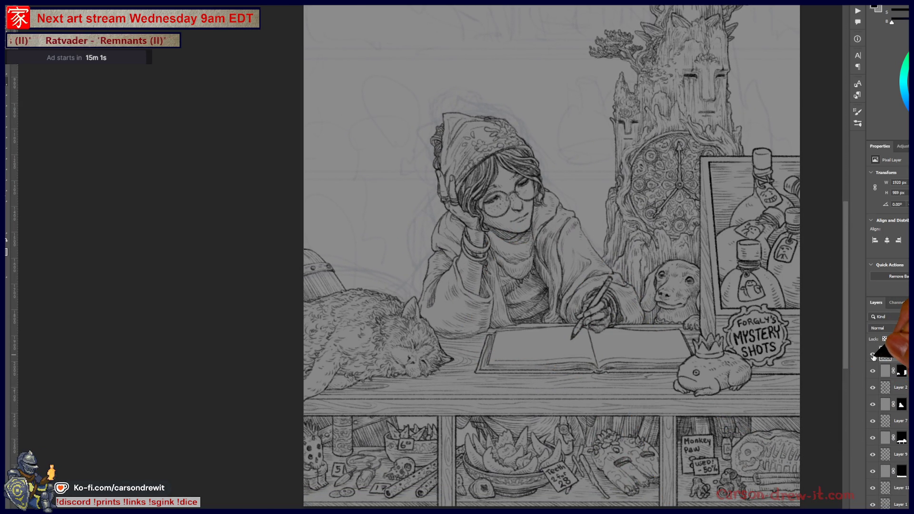
scroll(683, 367, up, 2)
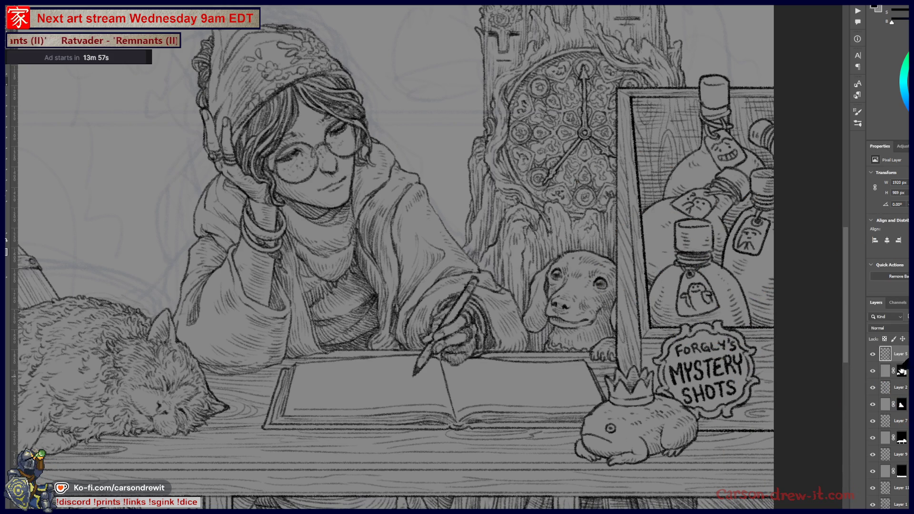
click(873, 354)
click(873, 355)
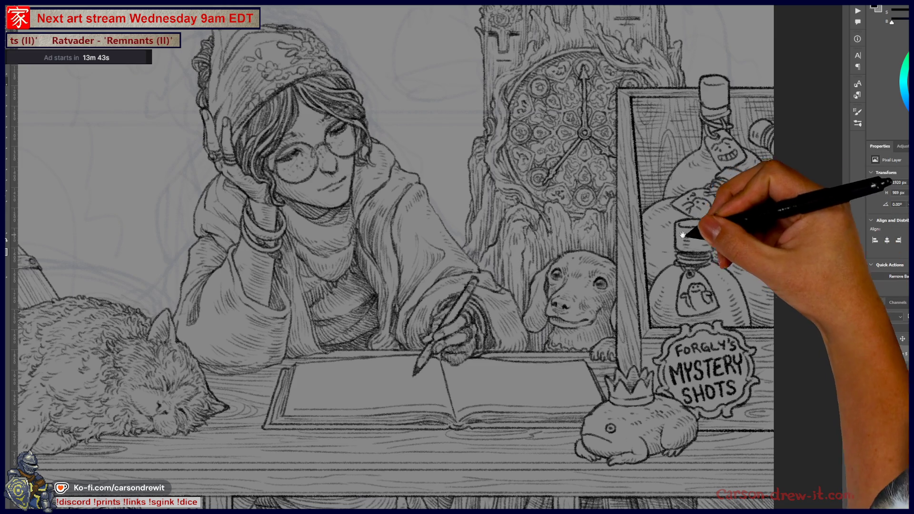
scroll(745, 230, right, 4)
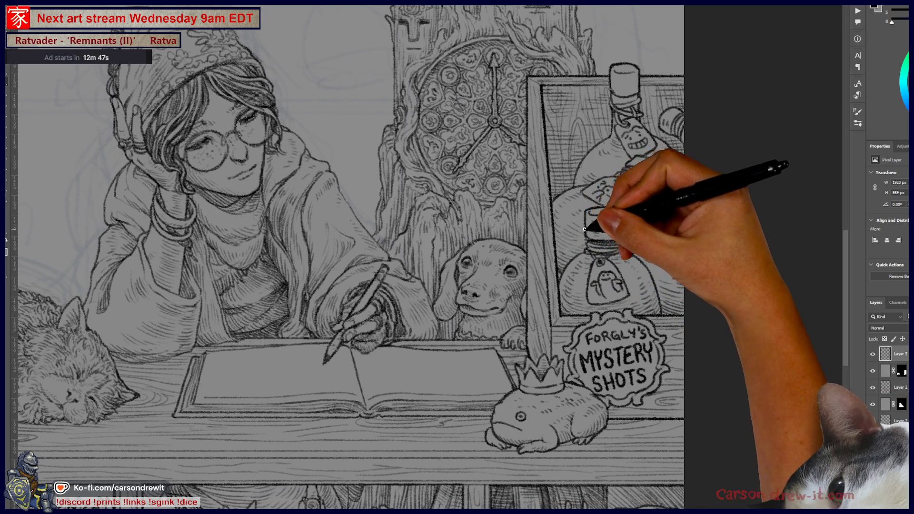
drag(627, 181, 587, 249)
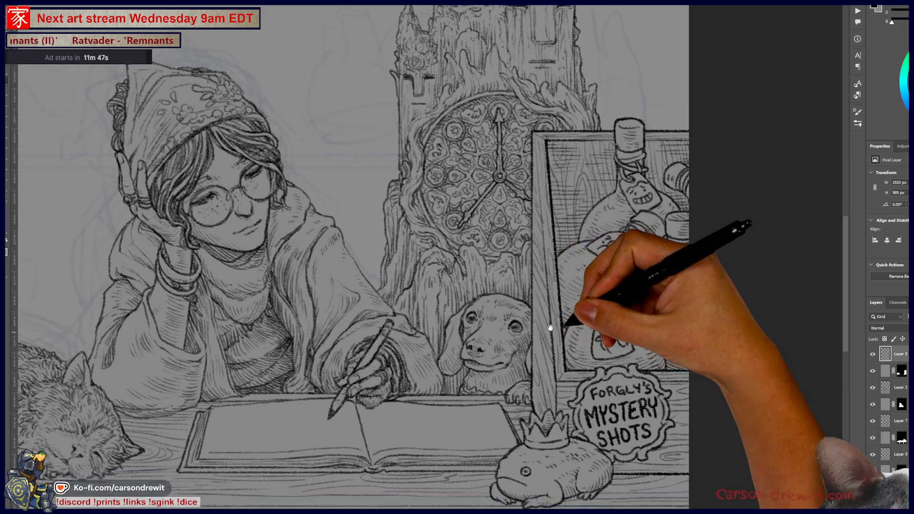
mouse_move(548, 327)
mouse_down()
mouse_move(700, 296)
mouse_move(705, 311)
mouse_up()
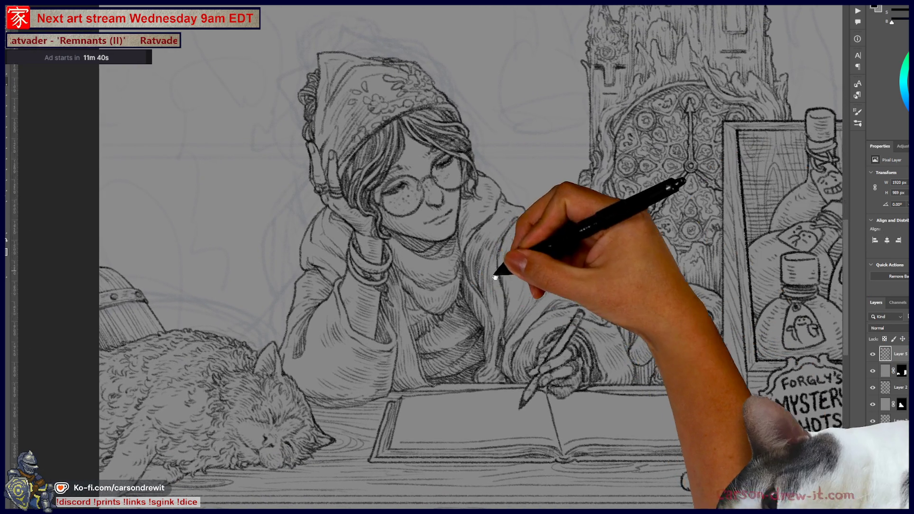
drag(501, 220, 535, 306)
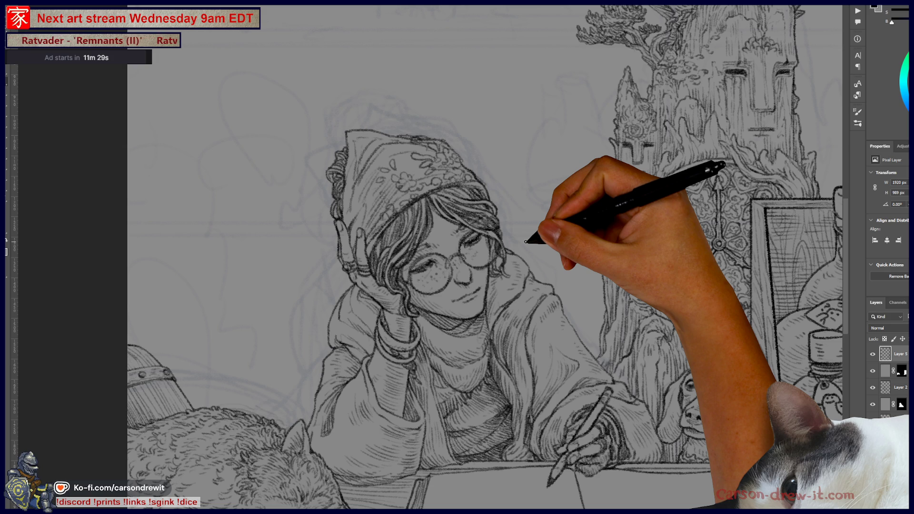
scroll(480, 352, up, 3)
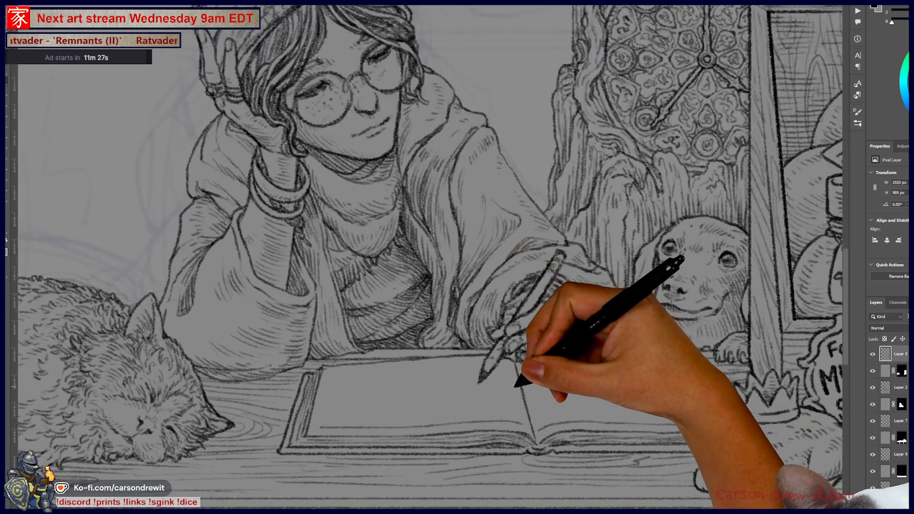
scroll(504, 388, up, 1)
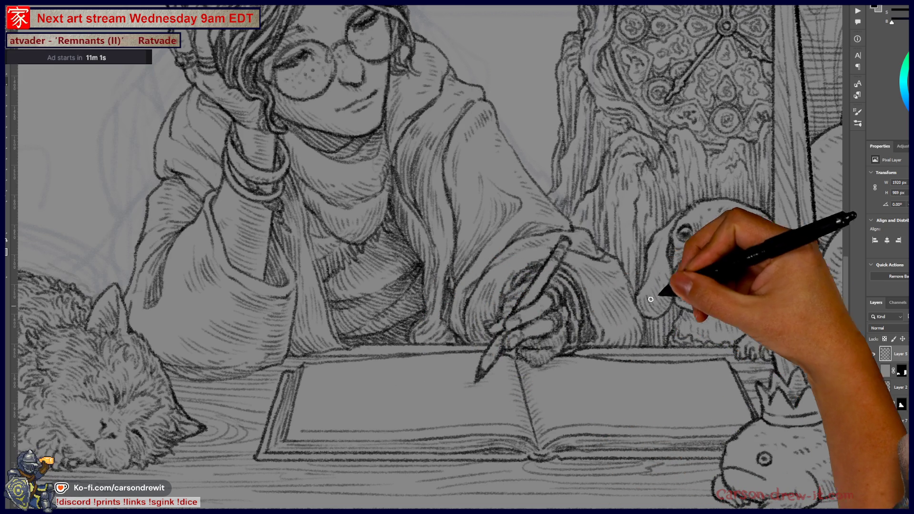
key(ctrl+minus)
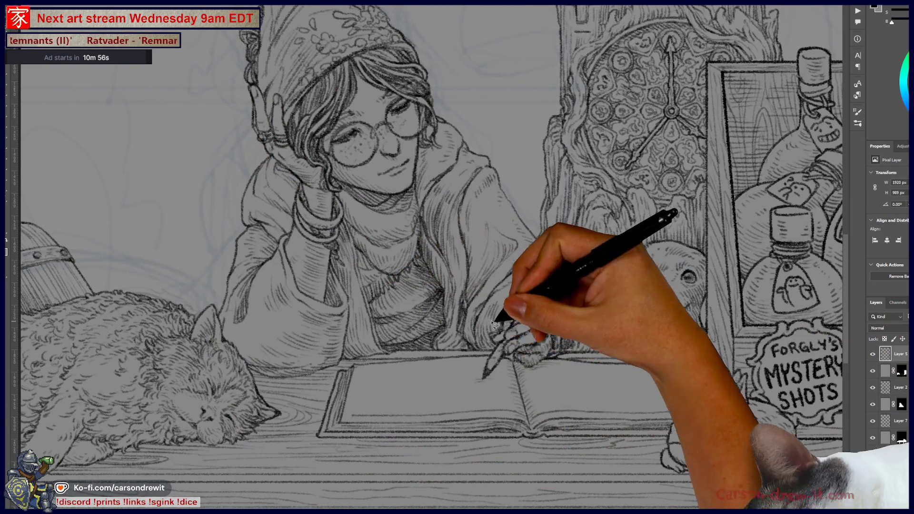
mouse_move(495, 324)
mouse_down()
mouse_move(500, 435)
mouse_move(524, 326)
mouse_up()
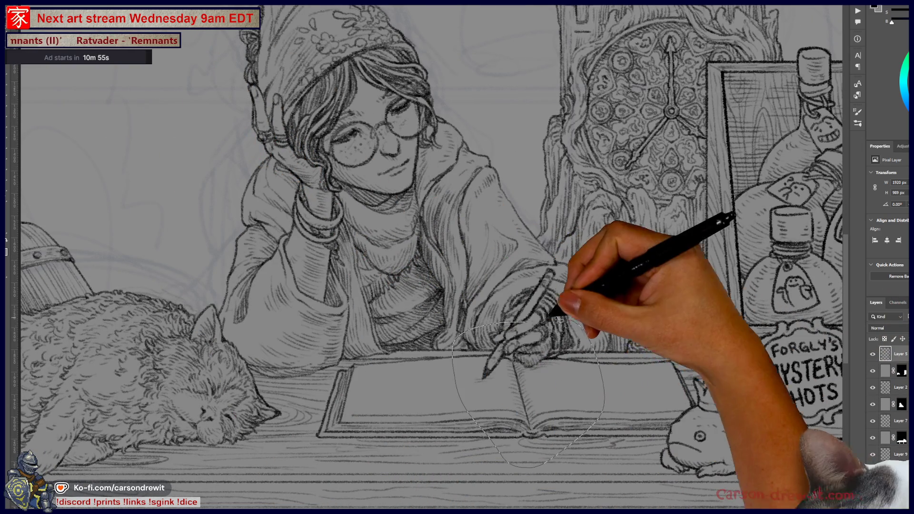
key(ctrl+d)
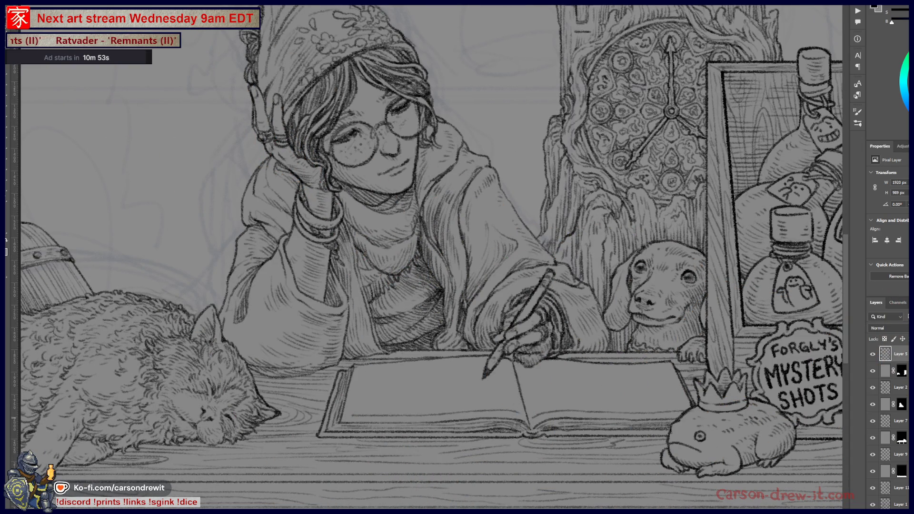
click(899, 387)
click(873, 387)
click(873, 387)
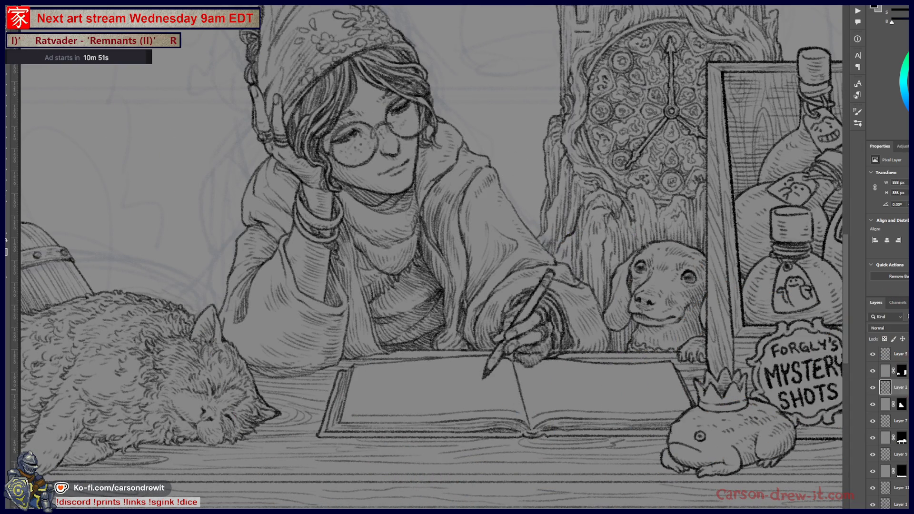
click(873, 404)
click(873, 404)
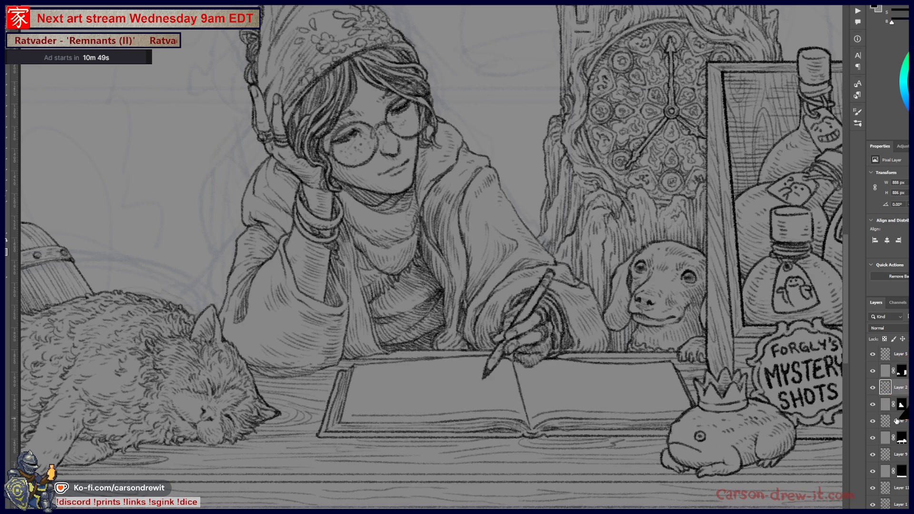
key(ctrl+j)
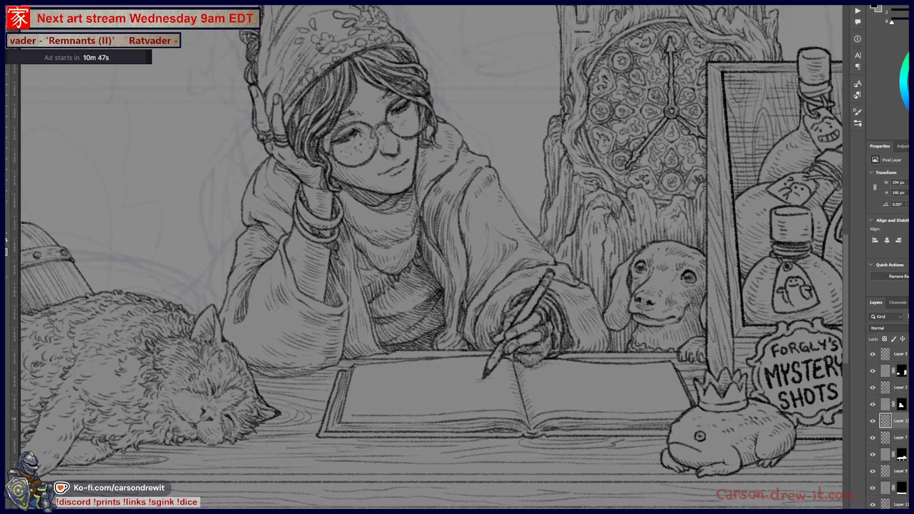
key(ctrl+z)
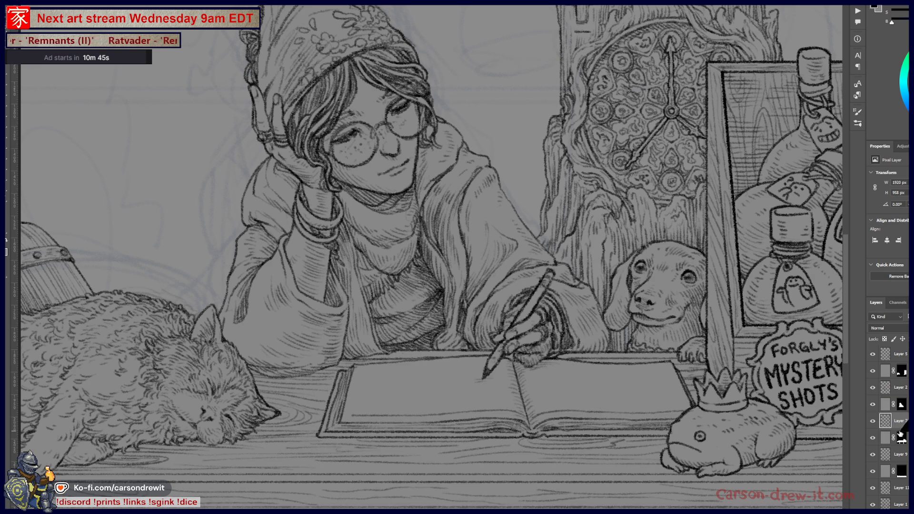
scroll(454, 356, up, 2)
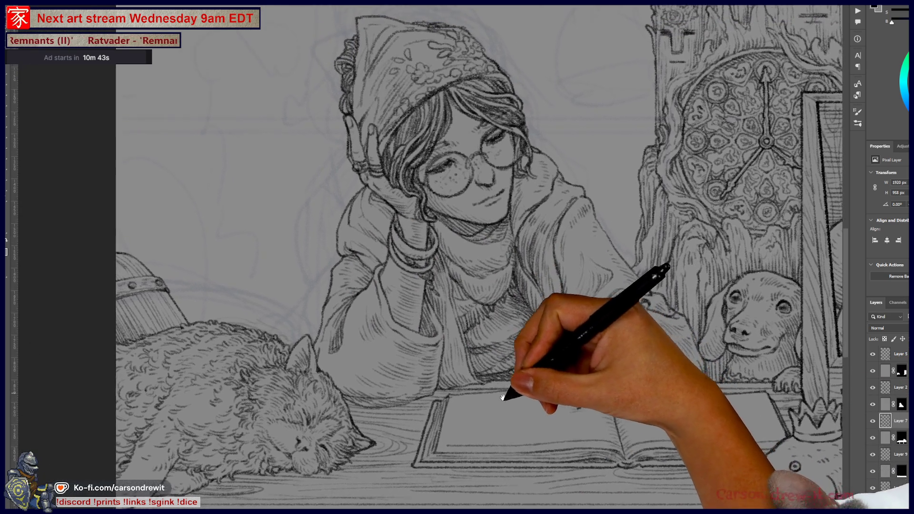
Step: Briefly hide and re-show the tree and shelf linework to compare
scroll(454, 356, up, 5)
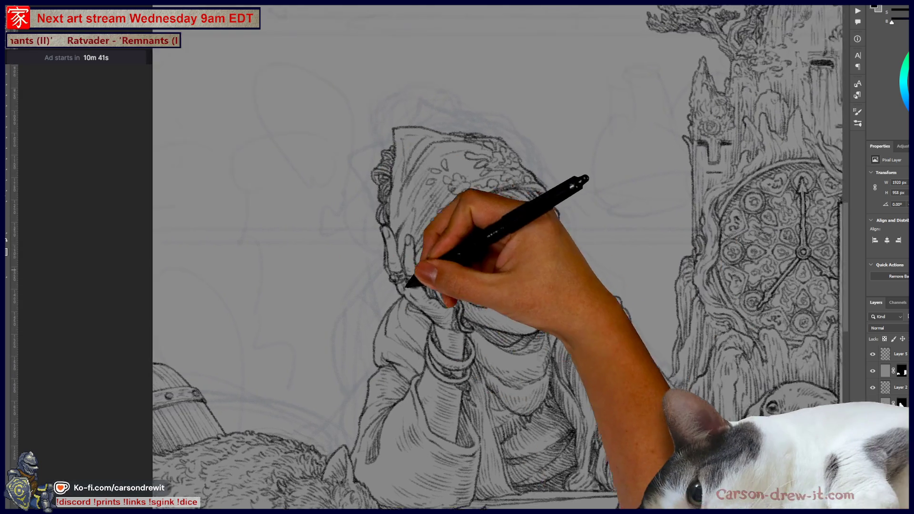
scroll(342, 305, down, 5)
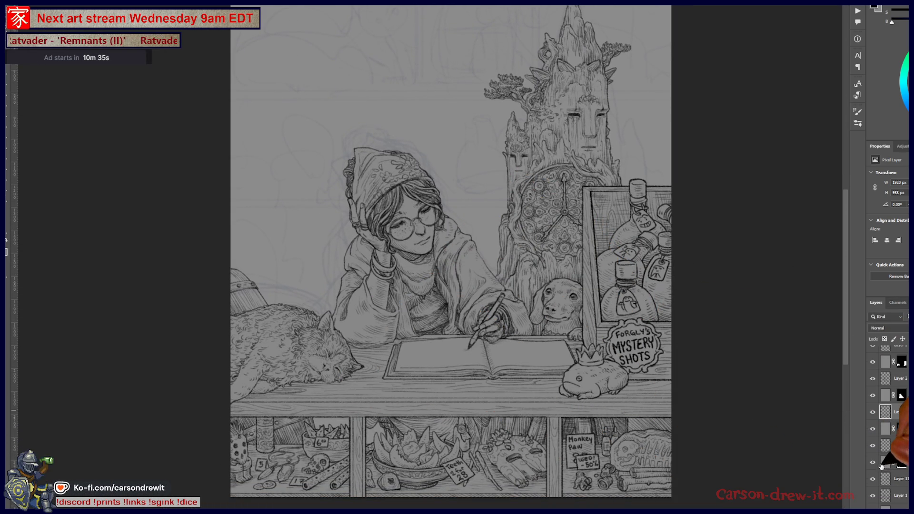
click(873, 463)
click(874, 463)
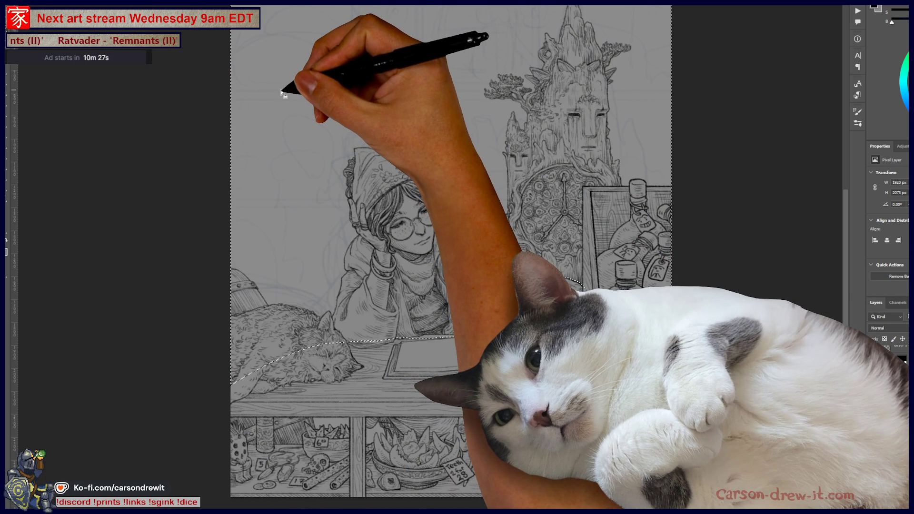
Step: Reselect and then deselect the tree, barrel and table linework, zooming in on the girl
key(ctrl+d)
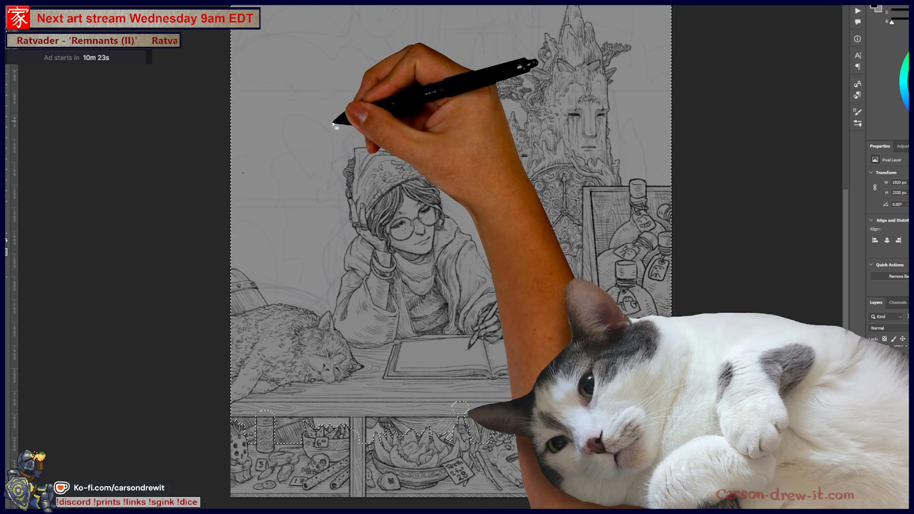
key(ctrl+shift+d)
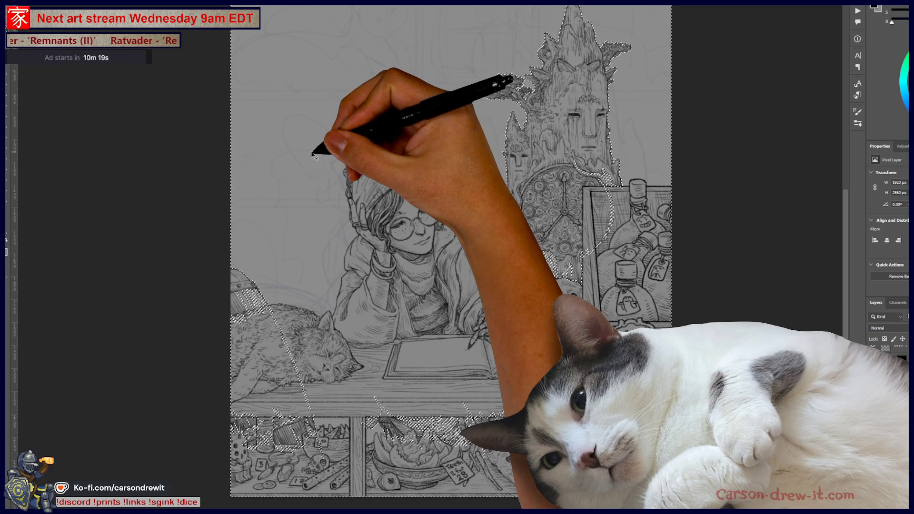
key(ctrl+d)
key(ctrl+plus)
scroll(316, 341, down, 2)
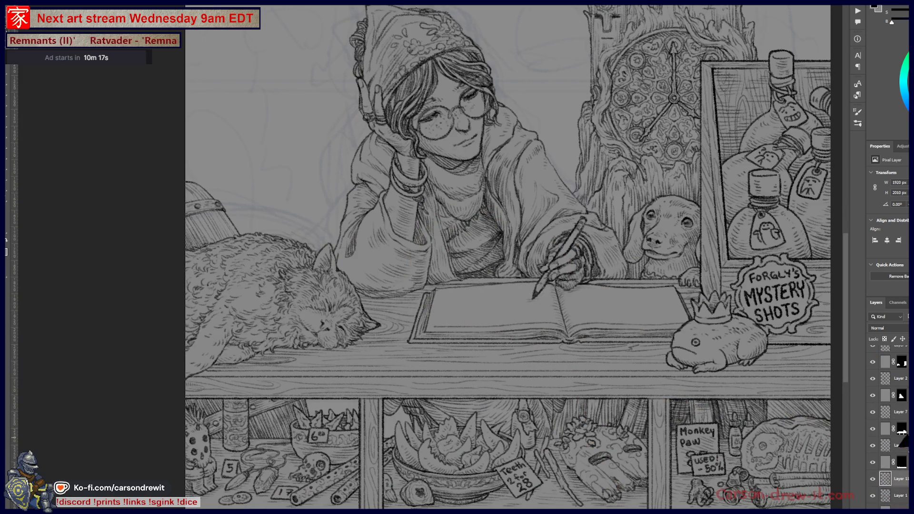
Step: Make Layer 5 active and veil the inks so the rough sketch shows
key(alt+bracketright)
click(899, 353)
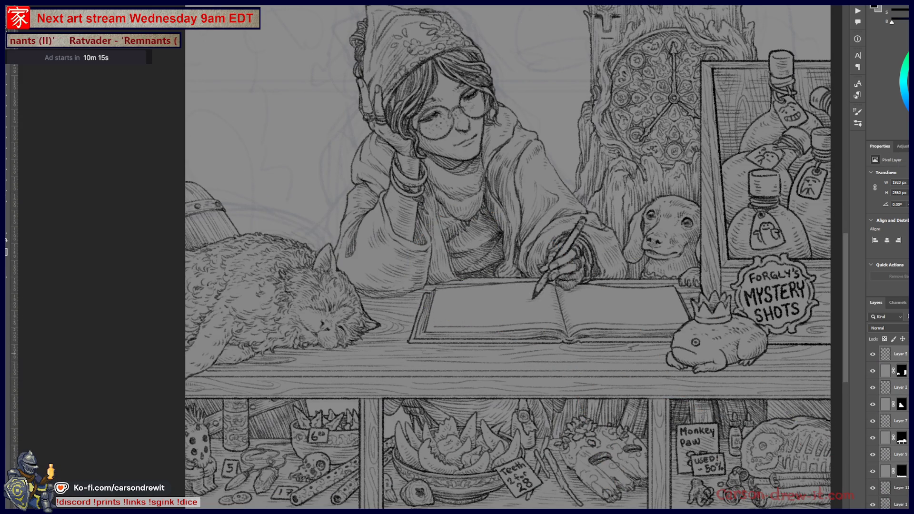
key(0)
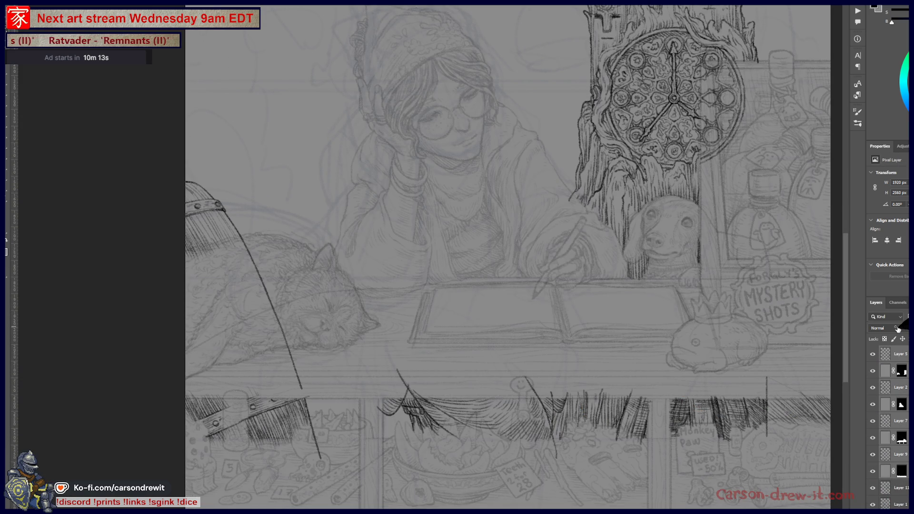
scroll(490, 381, down, 2)
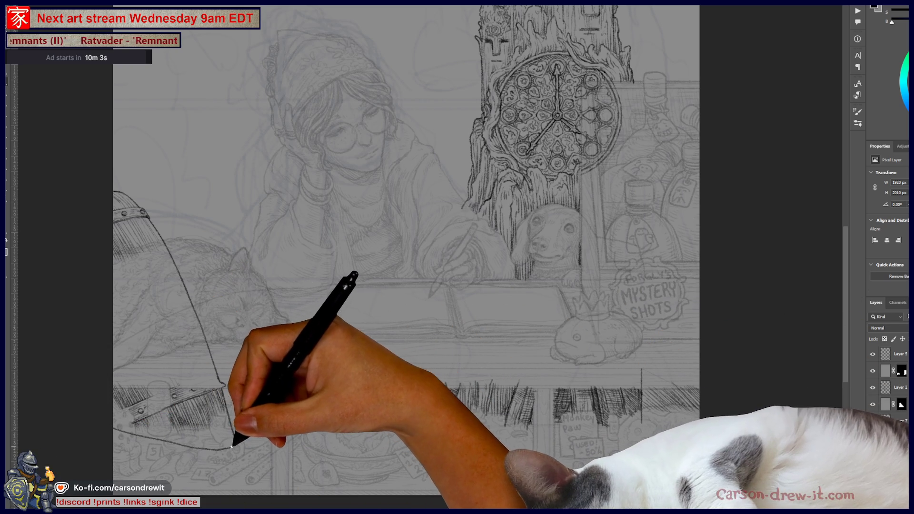
Step: Sketch curves beside the counter, replacing the arching one with a long curve rising from the lower left
drag(314, 376, 375, 385)
mouse_move(302, 401)
mouse_down()
mouse_move(286, 374)
mouse_move(297, 314)
mouse_move(380, 281)
mouse_move(453, 316)
mouse_move(465, 352)
mouse_up()
key(ctrl+z)
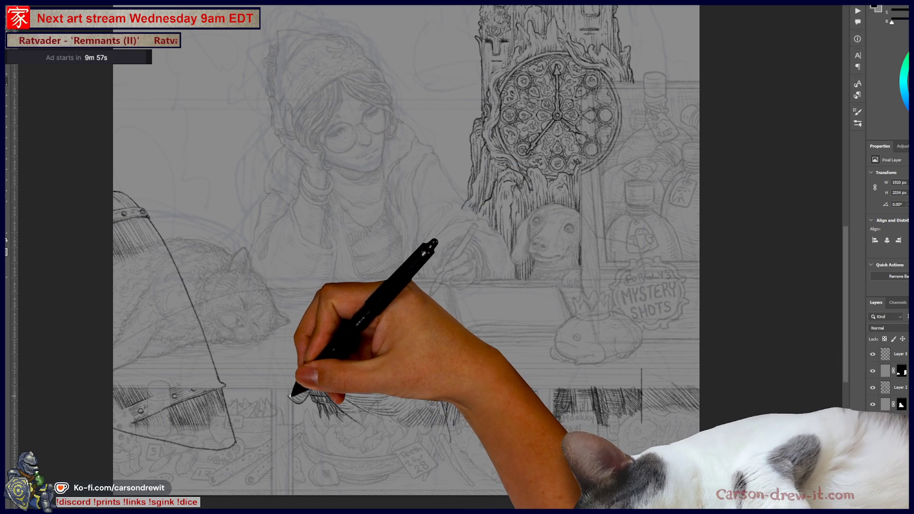
mouse_move(277, 383)
mouse_down()
mouse_move(292, 387)
mouse_move(281, 351)
mouse_move(368, 271)
mouse_move(465, 209)
mouse_up()
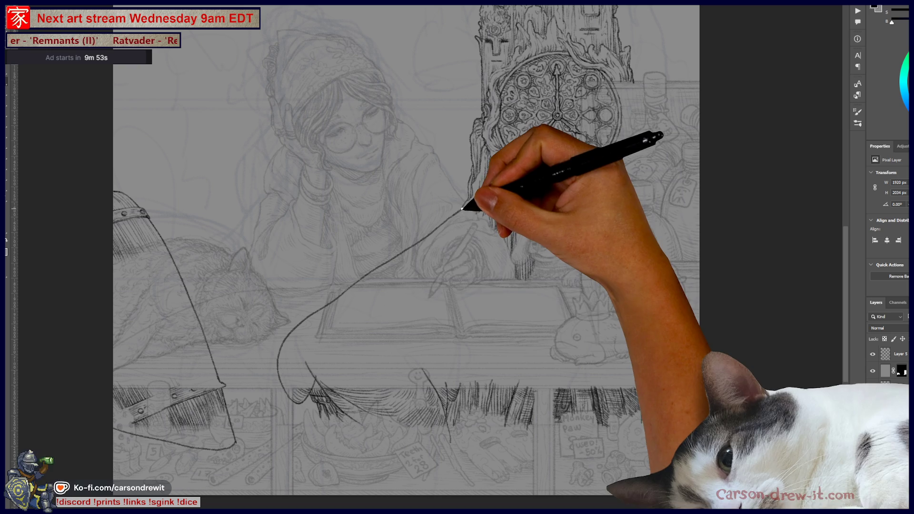
Step: Draw a long diagonal line down from the clock past the dog and bottles
drag(515, 246, 449, 381)
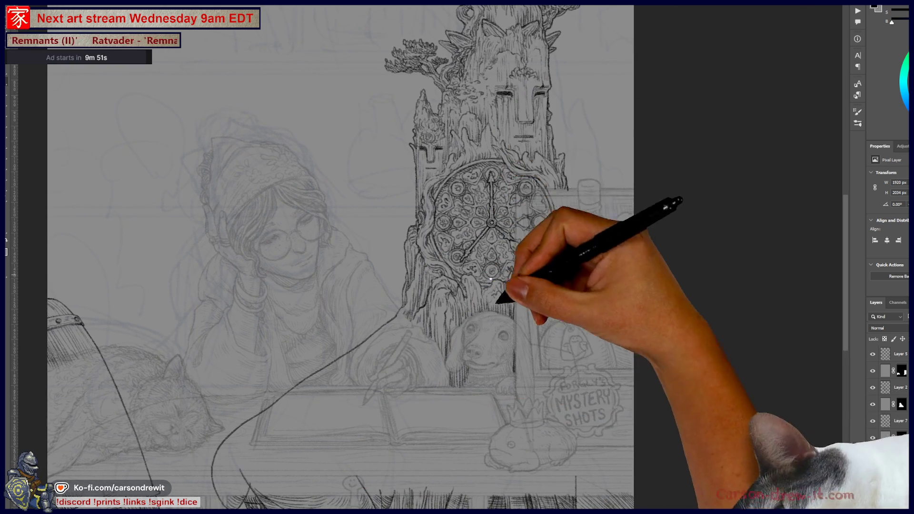
drag(500, 300, 480, 276)
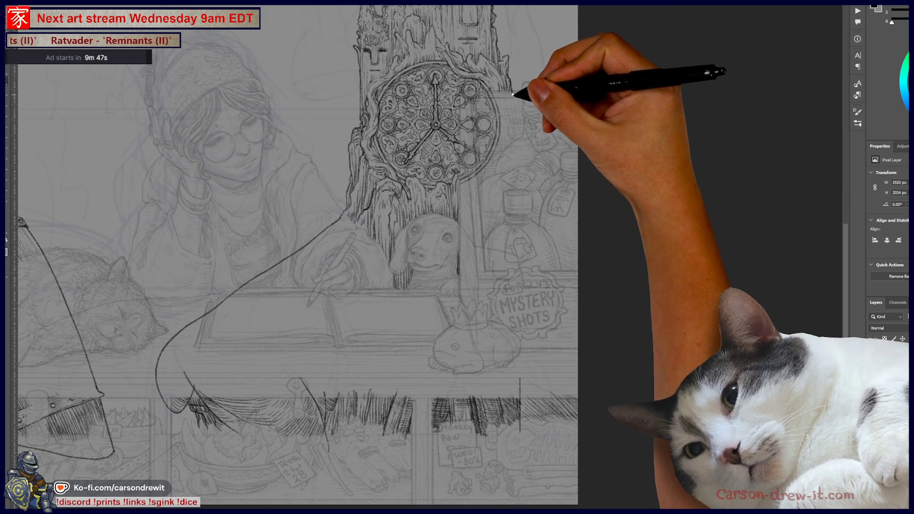
key(ctrl)
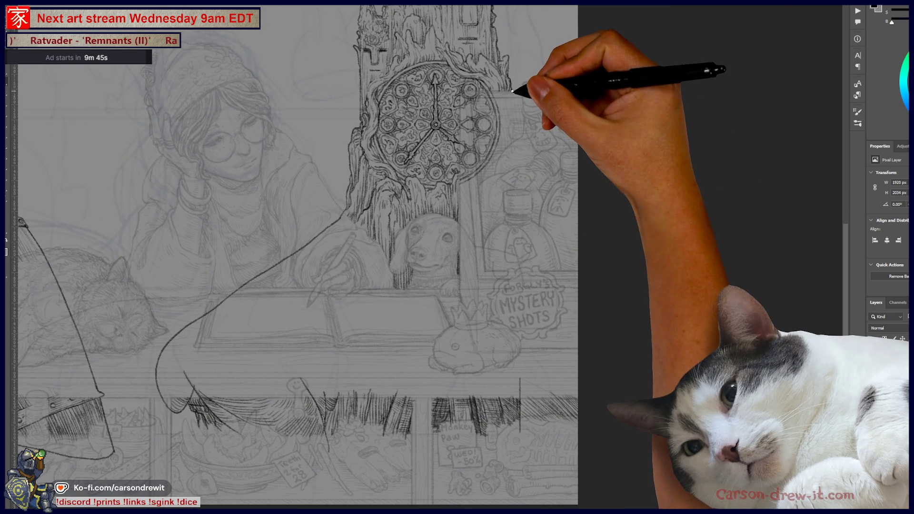
drag(511, 89, 593, 378)
Step: Fit the whole page on screen and make Layer 11 the active layer
scroll(387, 408, down, 3)
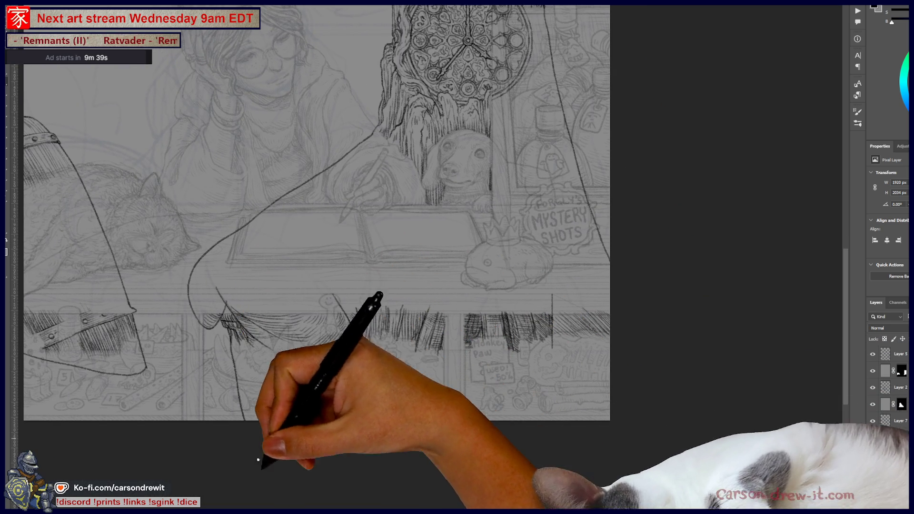
scroll(373, 371, up, 3)
scroll(373, 371, left, 3)
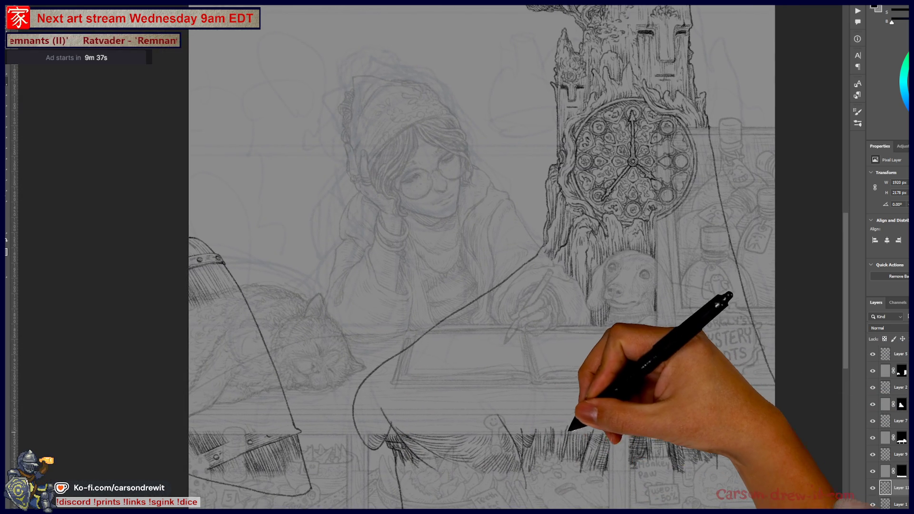
key(ctrl+minus)
scroll(511, 390, up, 1)
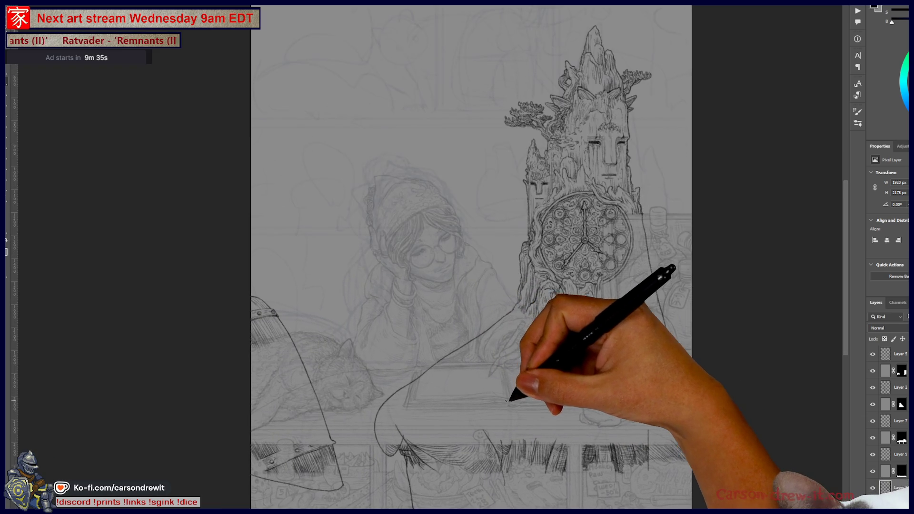
drag(511, 388, 484, 367)
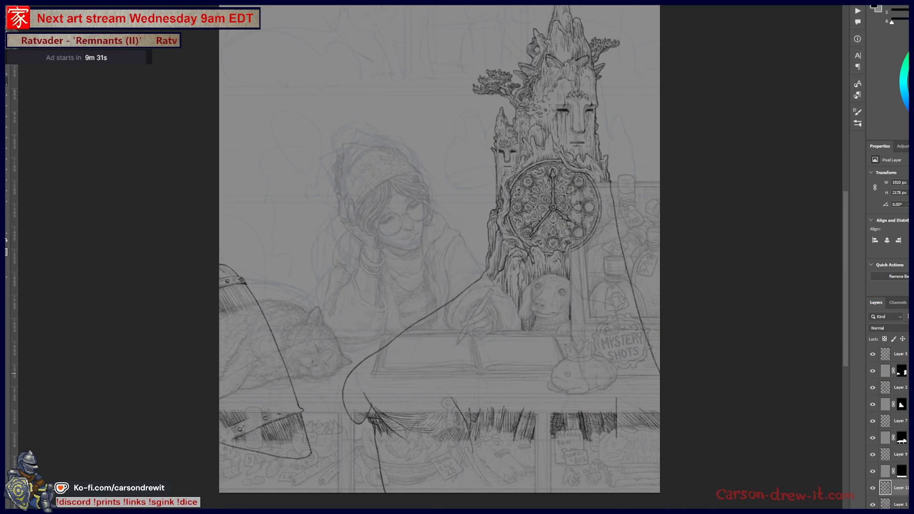
click(899, 354)
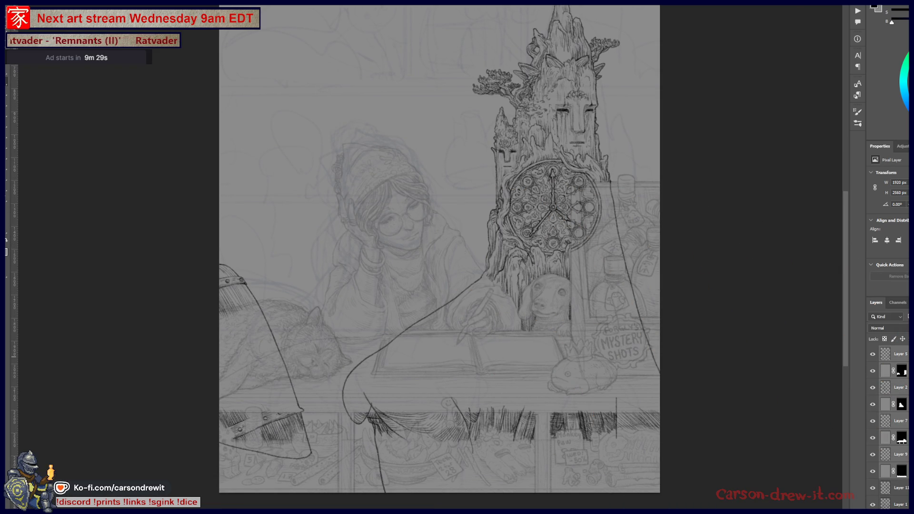
click(889, 490)
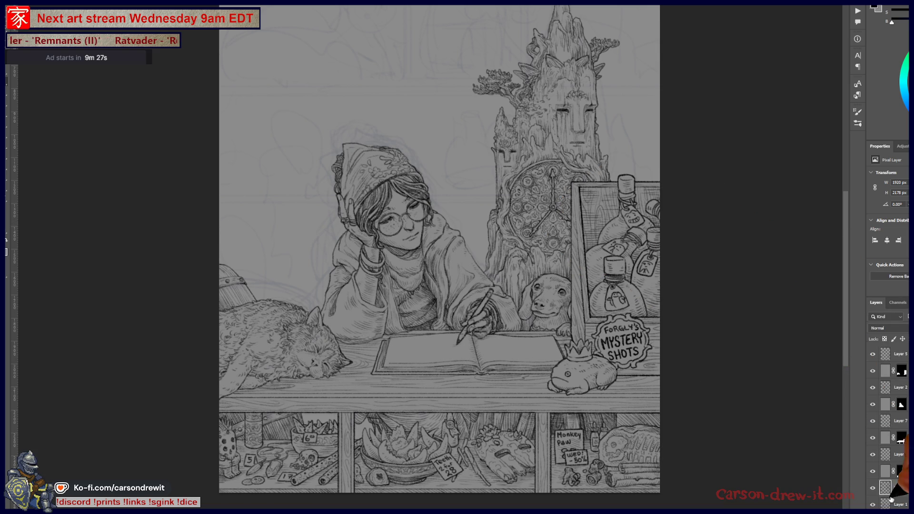
Step: Select the layer's contents, contract by 2 px, add it as a layer mask and show the red overlay
ctrl+click(906, 490)
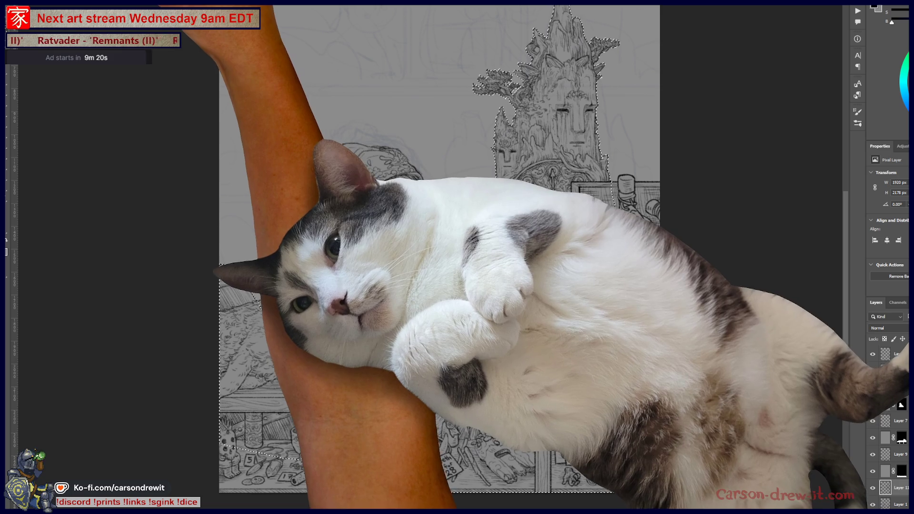
click(93, 2)
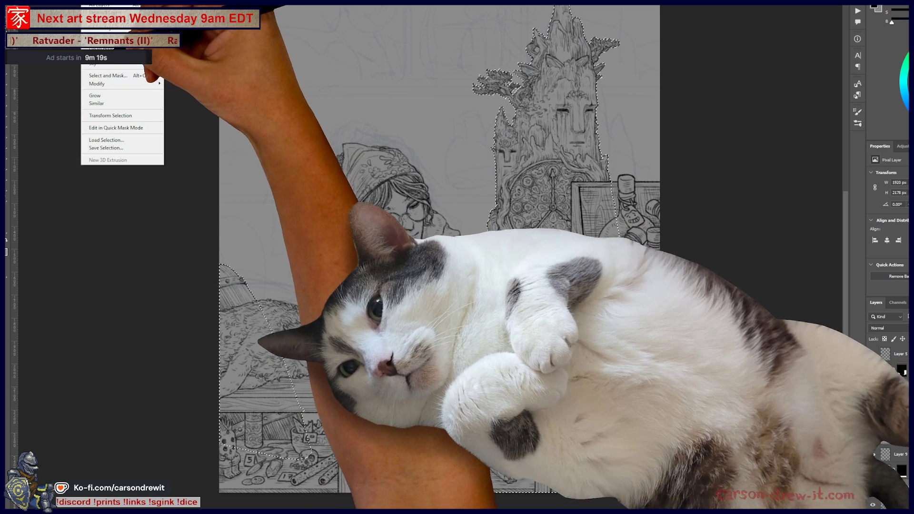
mouse_move(143, 83)
click(188, 107)
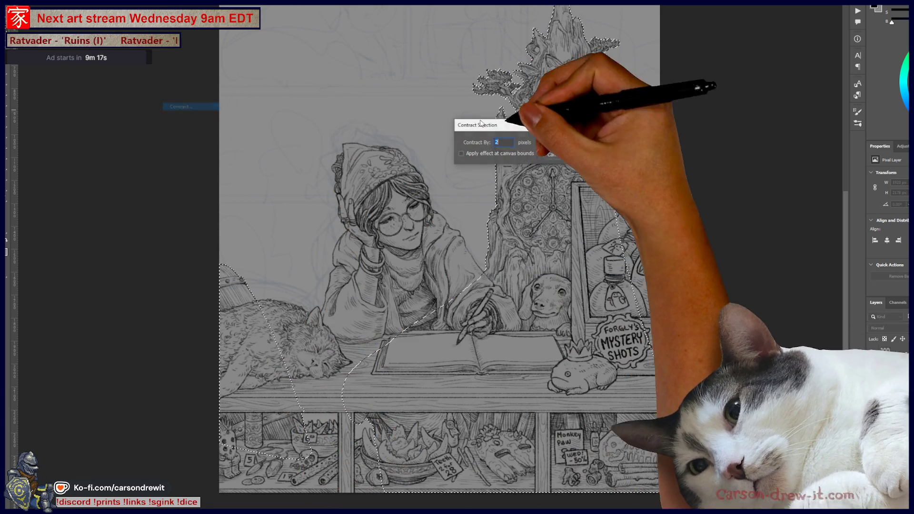
click(557, 128)
key(ctrl+plus)
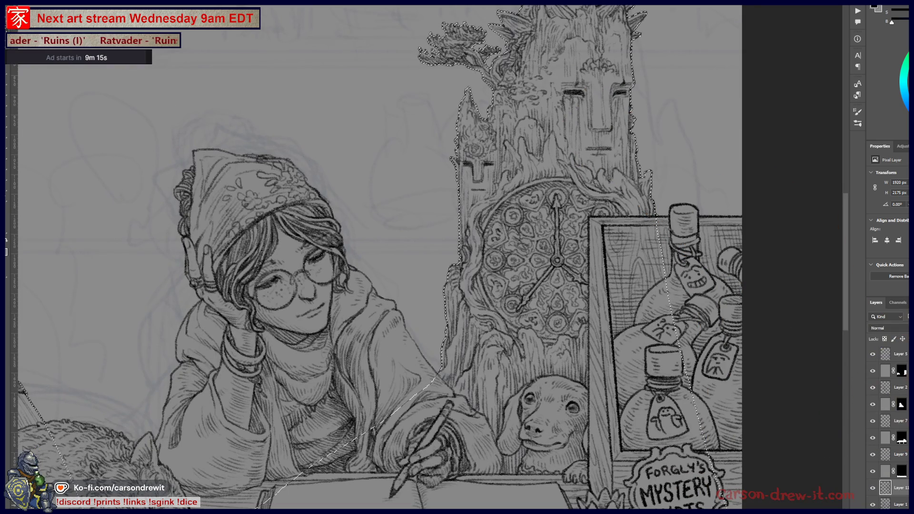
key(ctrl+m)
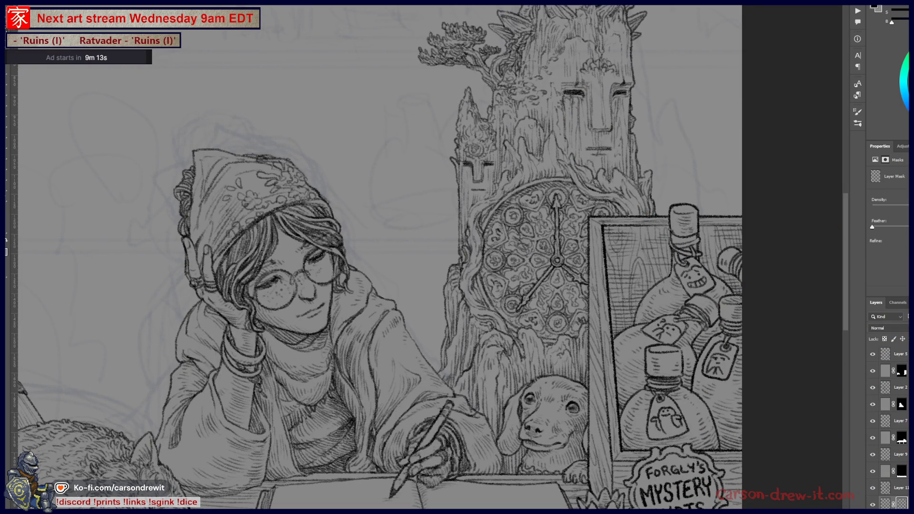
key(backslash)
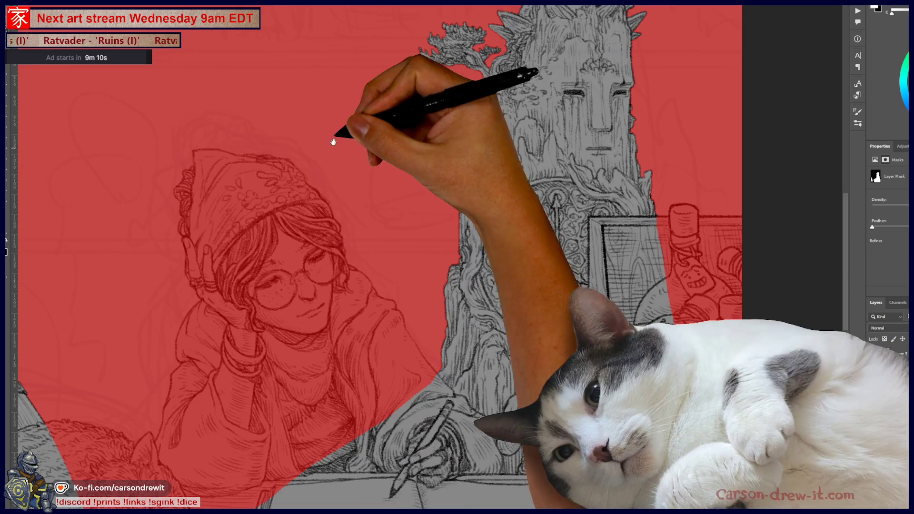
mouse_move(333, 142)
mouse_down()
mouse_move(438, 265)
mouse_move(473, 254)
mouse_move(466, 258)
mouse_up()
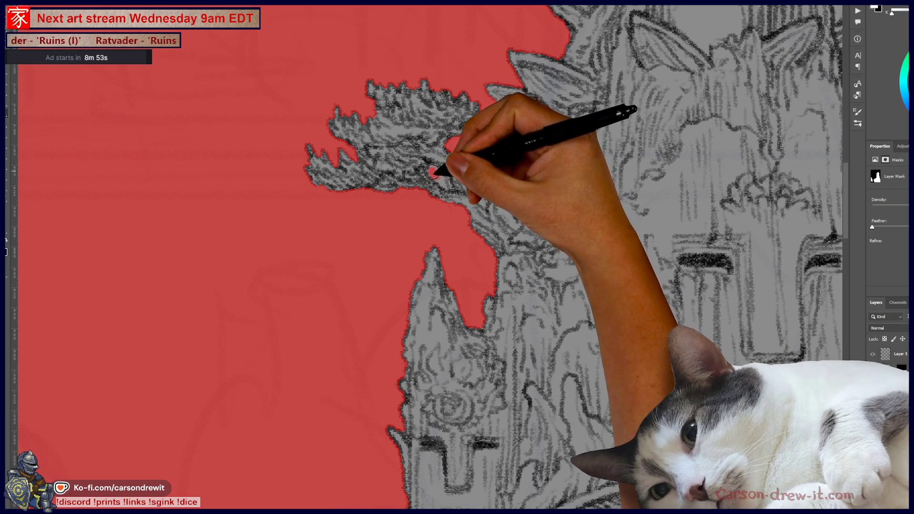
Step: Paint the mask around the foliage of the tree atop the tower, working across its left side
mouse_move(432, 174)
mouse_down()
mouse_move(465, 179)
mouse_move(468, 196)
mouse_move(451, 165)
mouse_move(457, 172)
mouse_move(446, 179)
mouse_move(466, 175)
mouse_move(460, 188)
mouse_up()
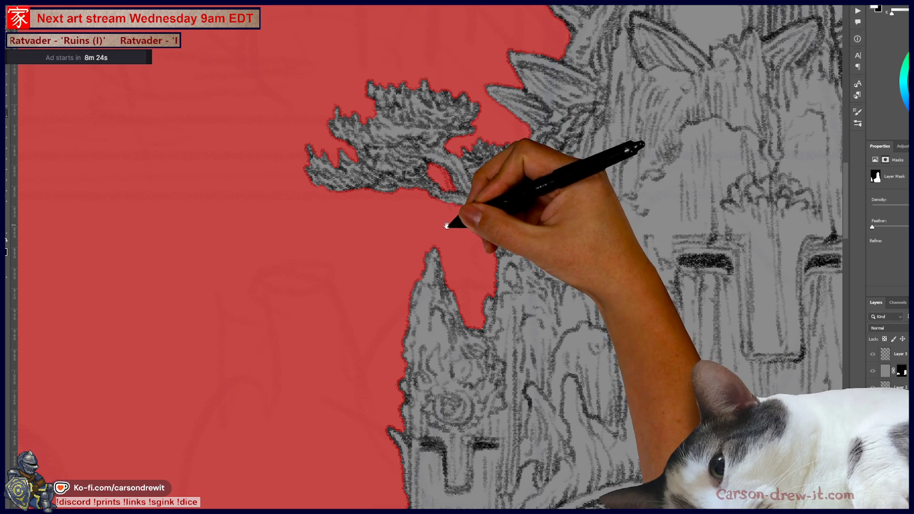
drag(444, 220, 424, 266)
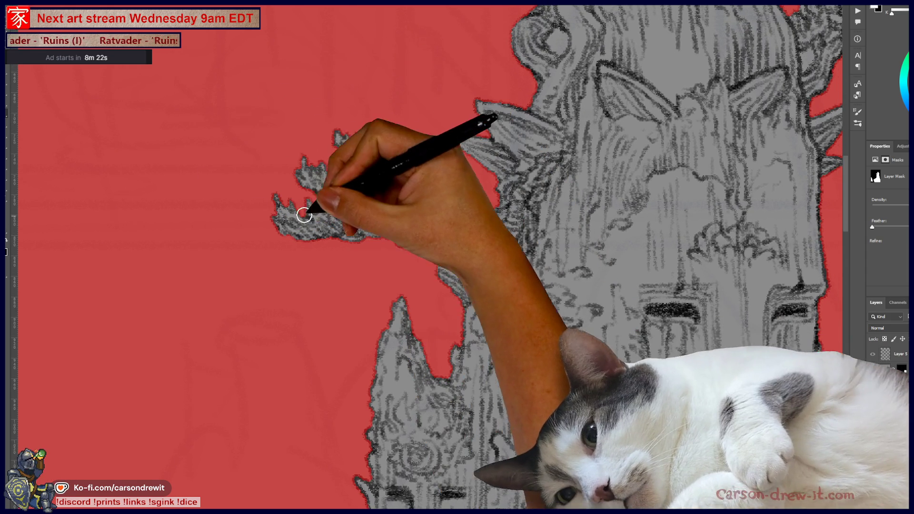
mouse_move(305, 214)
mouse_down()
mouse_move(336, 206)
mouse_move(354, 234)
mouse_move(363, 229)
mouse_move(351, 231)
mouse_move(439, 131)
mouse_move(388, 174)
mouse_up()
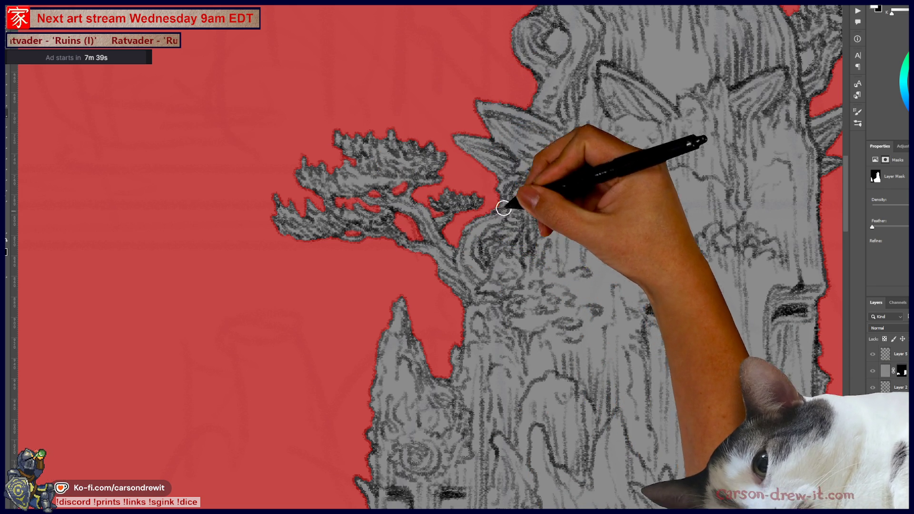
mouse_move(378, 184)
mouse_down()
mouse_move(402, 210)
mouse_move(447, 210)
mouse_up()
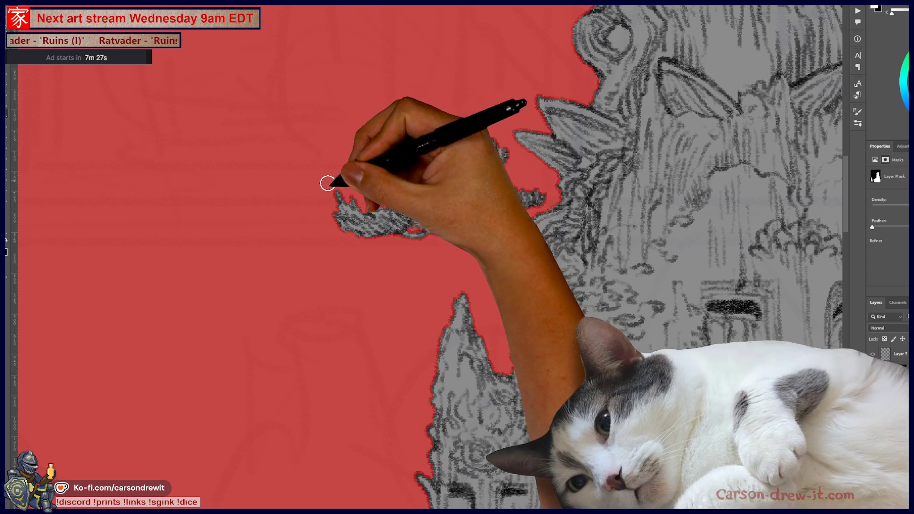
Step: Brush the mask along the tower's upper left edge and around the smaller right-hand tree
mouse_move(415, 252)
mouse_down()
mouse_move(268, 327)
mouse_move(245, 351)
mouse_up()
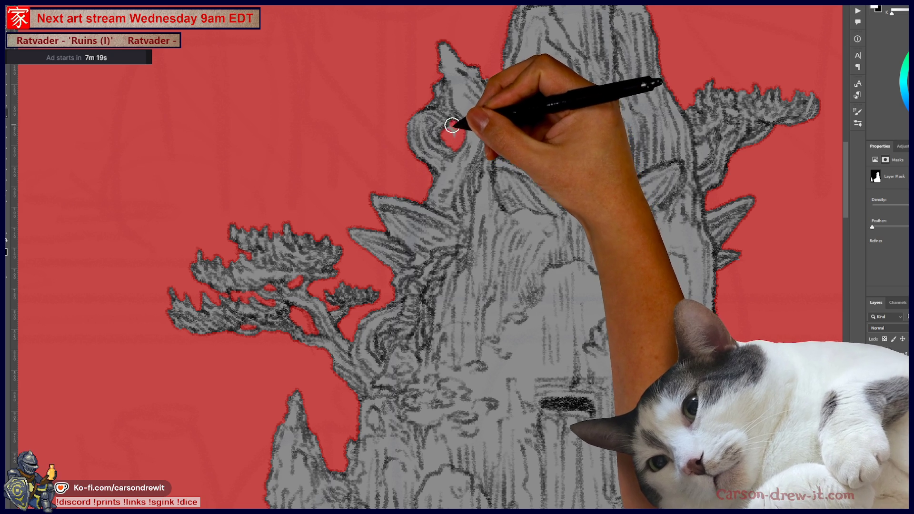
mouse_move(456, 141)
mouse_down()
mouse_move(453, 179)
mouse_move(424, 194)
mouse_move(341, 205)
mouse_up()
mouse_move(563, 273)
mouse_down()
mouse_move(592, 214)
mouse_move(578, 163)
mouse_up()
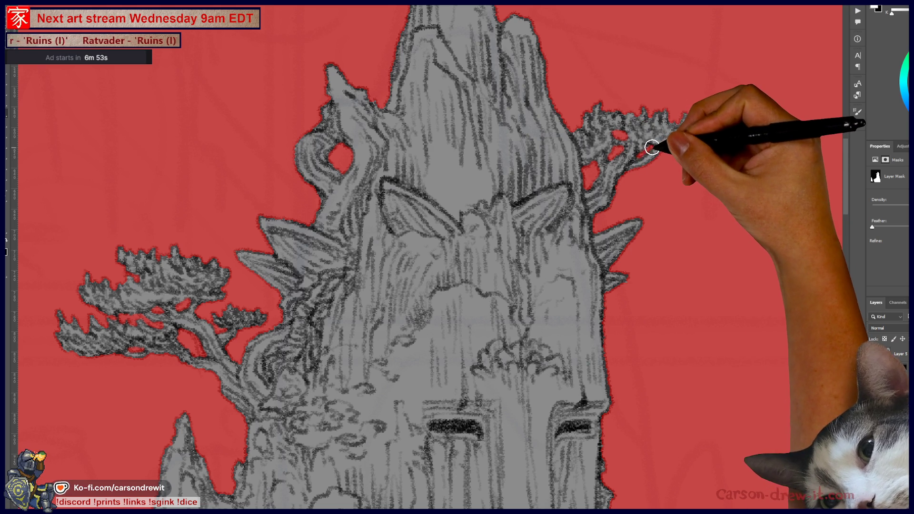
mouse_move(655, 229)
mouse_down()
mouse_move(627, 261)
mouse_move(616, 343)
mouse_up()
mouse_move(590, 228)
mouse_down()
mouse_move(567, 245)
mouse_move(535, 347)
mouse_move(571, 126)
mouse_up()
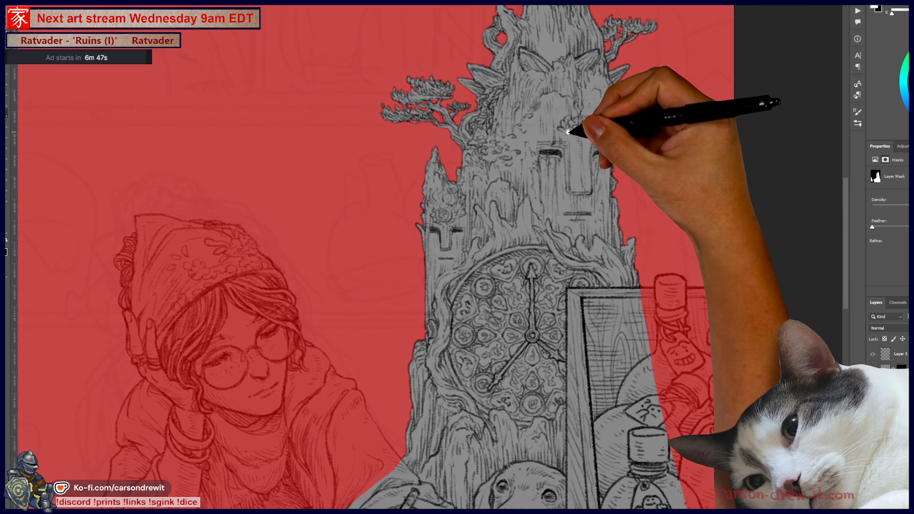
Step: Zoom in on the tower edge beside the bottle frame and paint the mask there
mouse_move(555, 261)
mouse_down()
mouse_move(567, 147)
mouse_move(490, 209)
mouse_up()
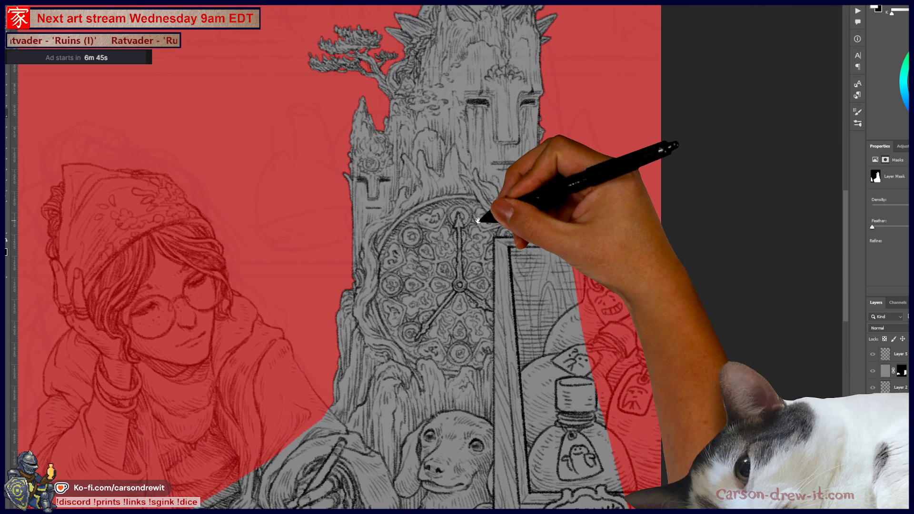
key(ctrl+plus)
scroll(554, 167, up, 1)
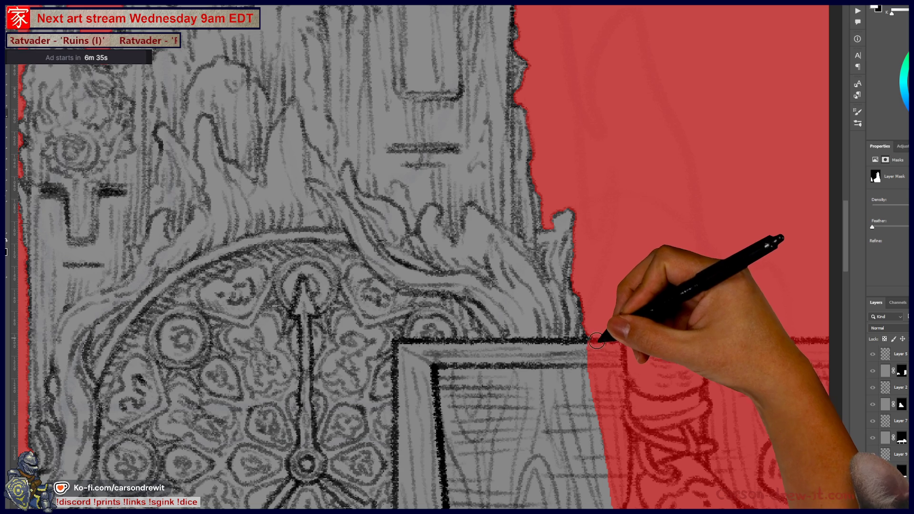
mouse_move(554, 391)
mouse_down()
mouse_move(618, 231)
mouse_move(605, 212)
mouse_move(584, 253)
mouse_move(571, 330)
mouse_move(572, 291)
mouse_up()
Step: Zoom out to the whole illustration and return from the mask to the layer's pixels
key(ctrl+minus)
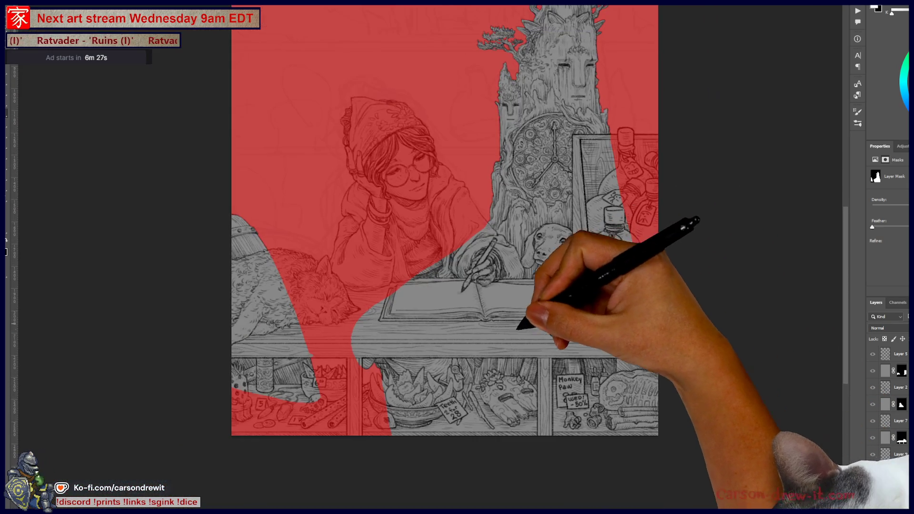
drag(521, 322, 567, 310)
scroll(399, 315, up, 2)
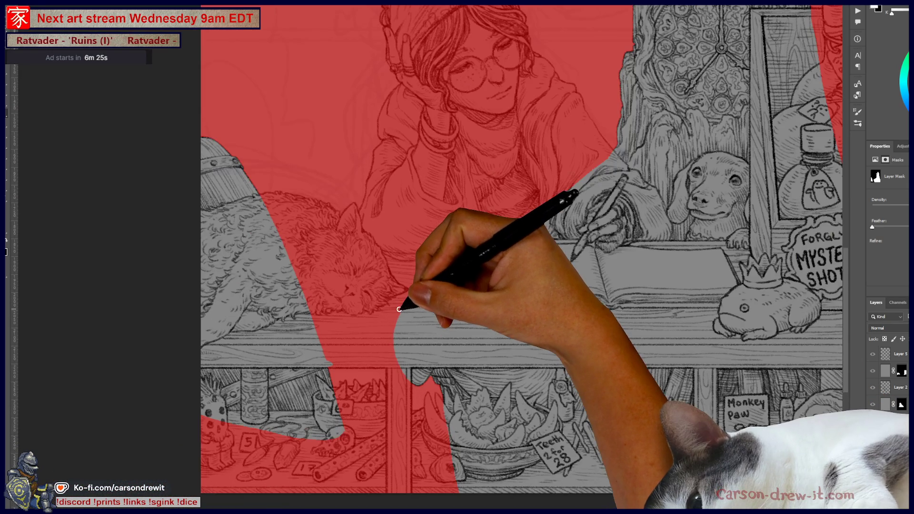
scroll(399, 312, down, 3)
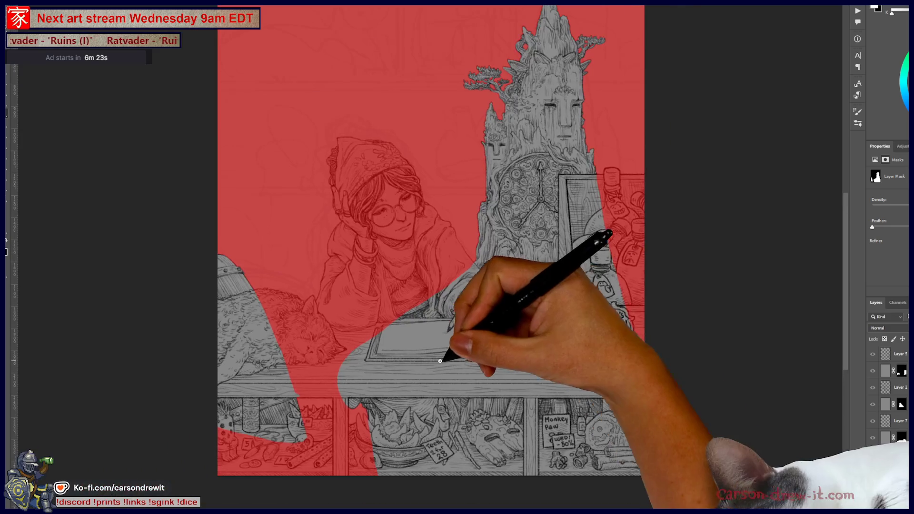
click(906, 495)
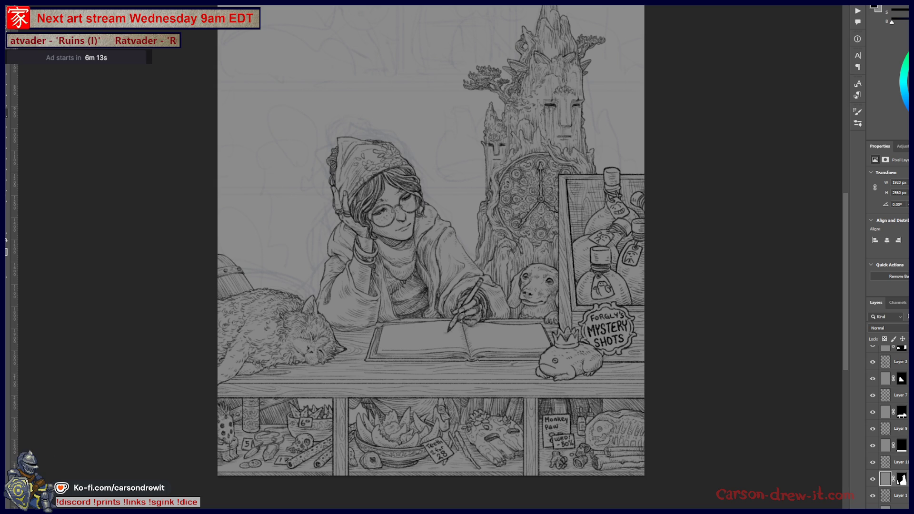
Step: Darken the layer by lowering its Lightness in Hue/Saturation
key(ctrl+u)
drag(852, 272, 847, 273)
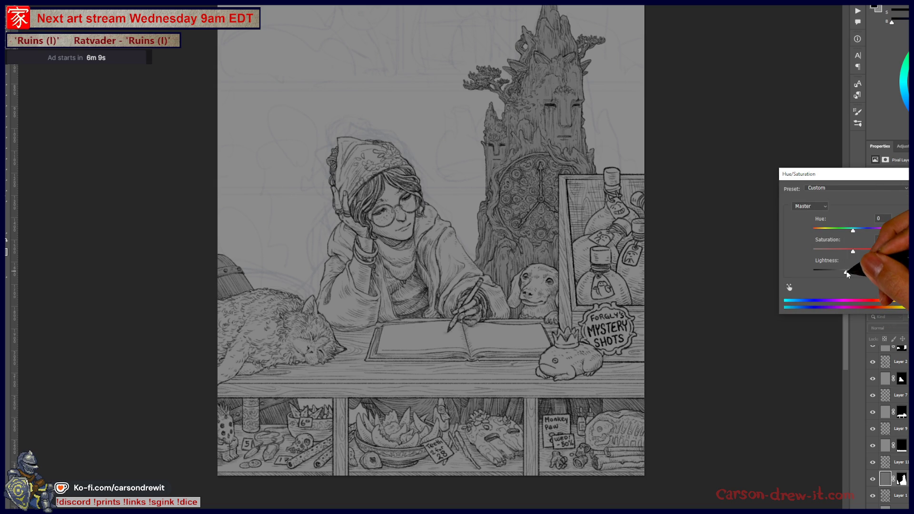
key(Return)
Step: Rule a straight horizontal shelf line from the left page edge, behind the girl's head, to the tower
drag(659, 301, 676, 378)
key(ctrl+minus)
key(ctrl+plus)
mouse_move(534, 320)
mouse_down()
mouse_move(591, 337)
mouse_move(595, 355)
mouse_up()
key(ctrl+plus)
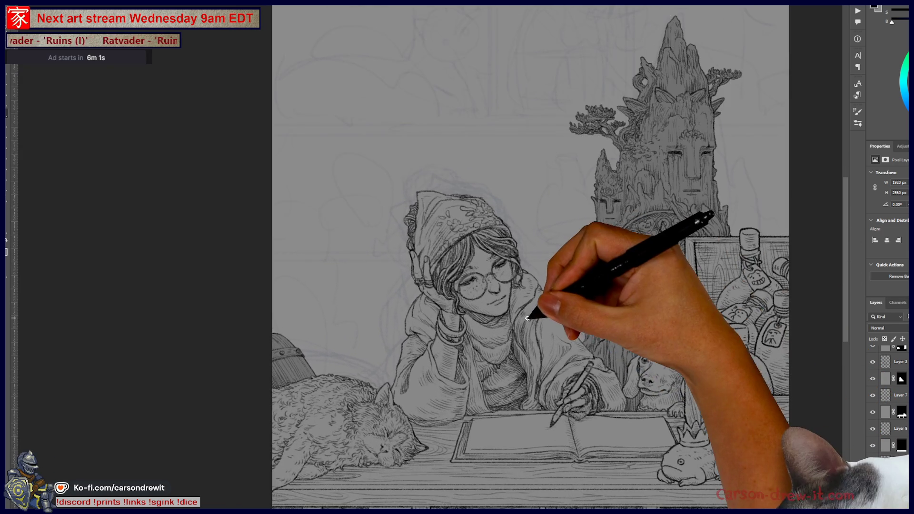
drag(535, 311, 548, 348)
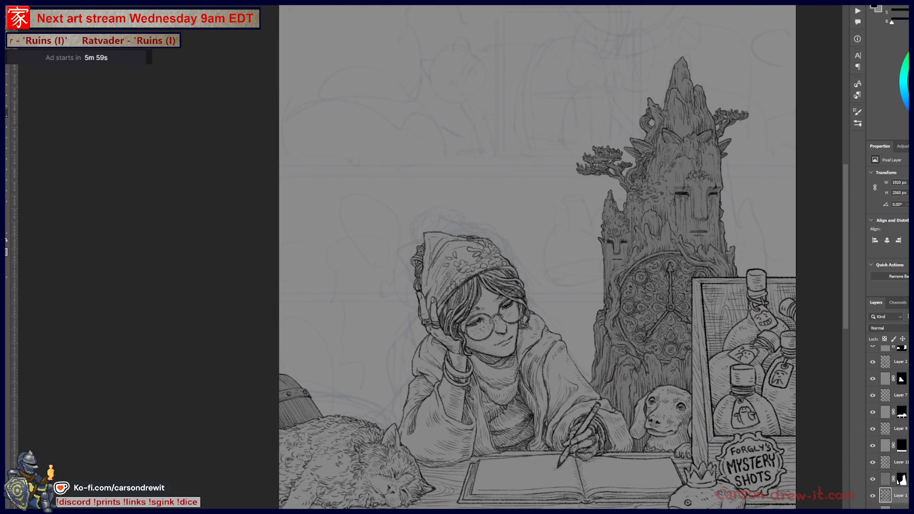
key(ctrl+minus)
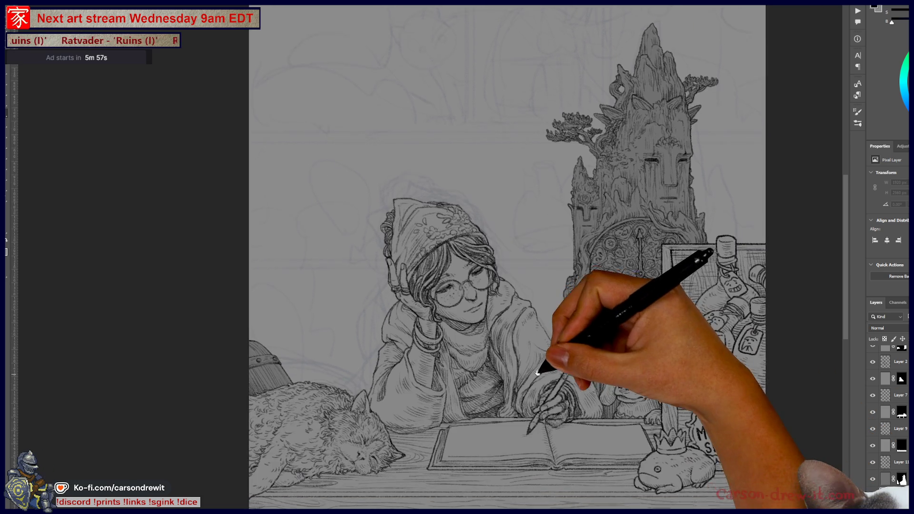
key(ctrl+minus)
key(ctrl+plus)
drag(453, 351, 409, 393)
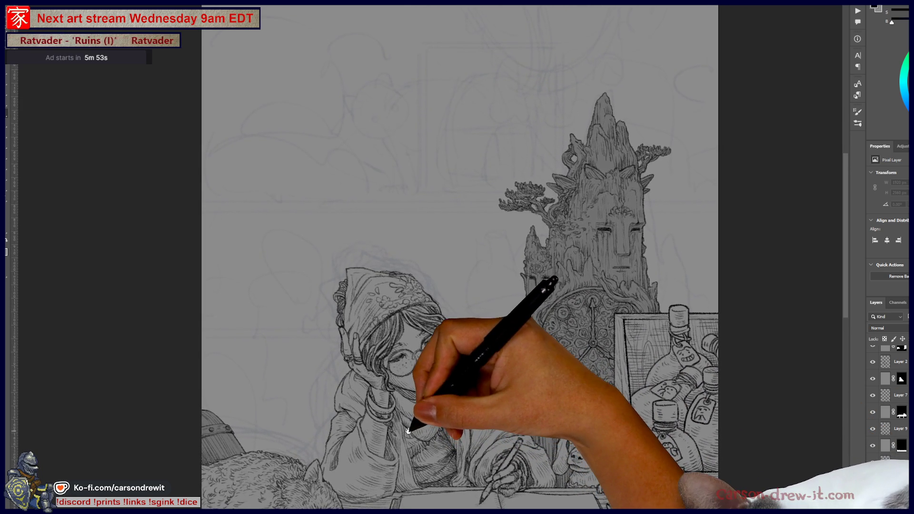
mouse_move(350, 394)
mouse_down()
mouse_move(372, 357)
mouse_move(352, 404)
mouse_up()
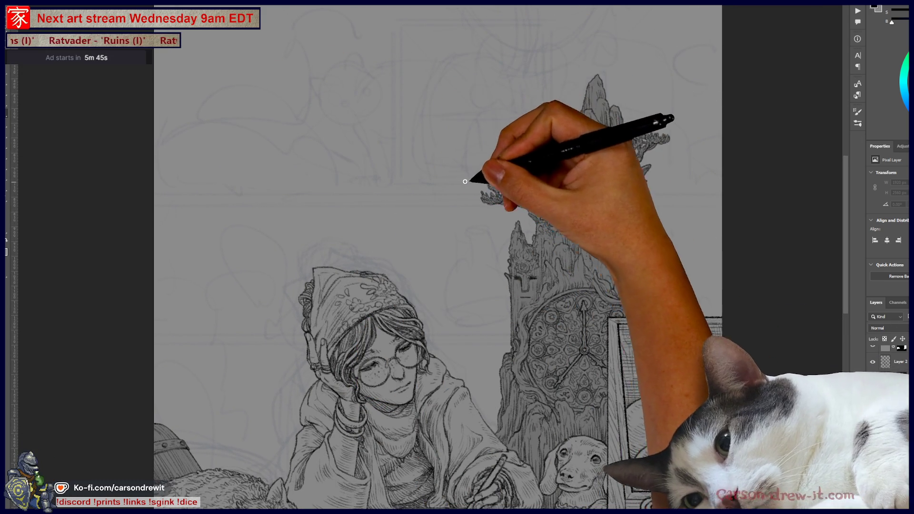
mouse_move(473, 179)
mouse_down()
mouse_move(452, 212)
mouse_move(467, 135)
mouse_up()
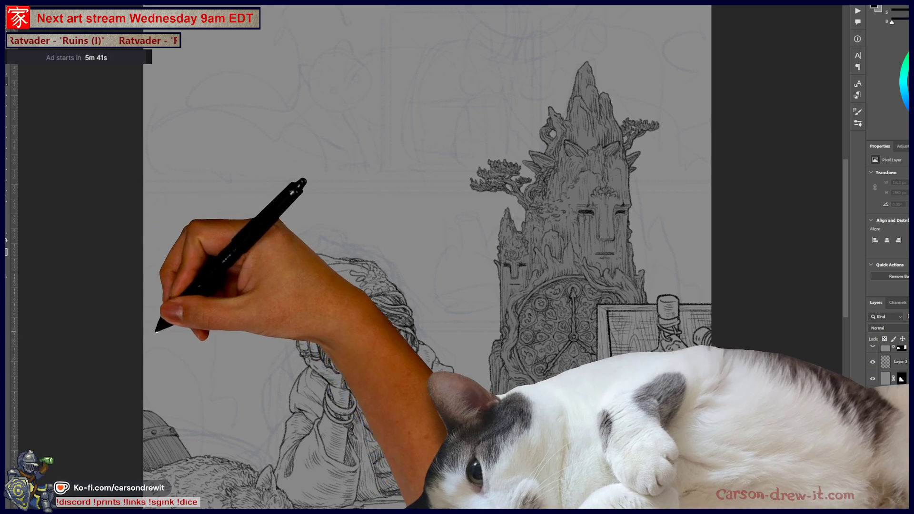
drag(140, 340, 583, 368)
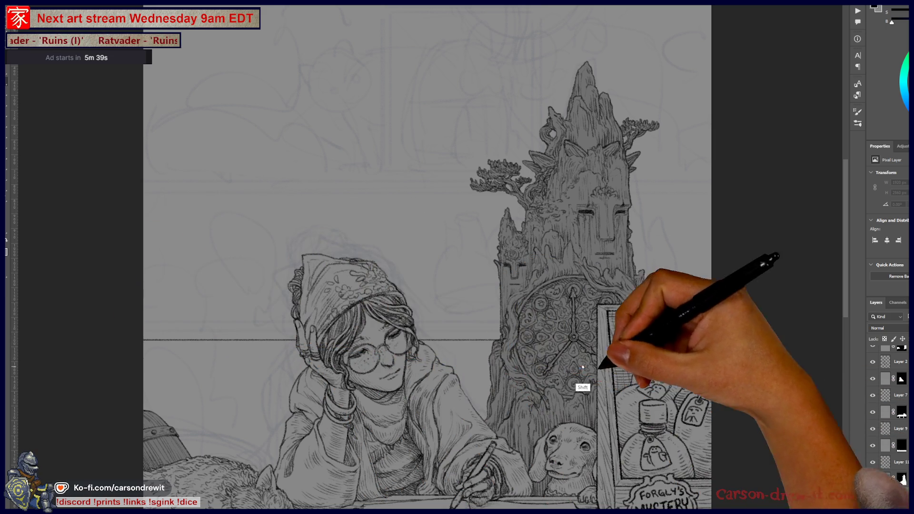
Step: Redraw the misplaced shelf line slightly higher and add a parallel line just above it, ending at the tower
key(ctrl+z)
click(142, 330)
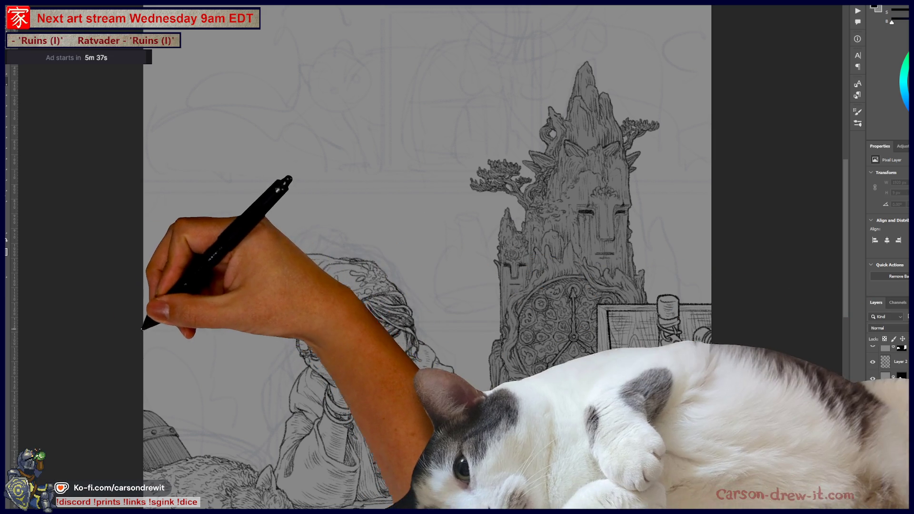
shift+click(499, 329)
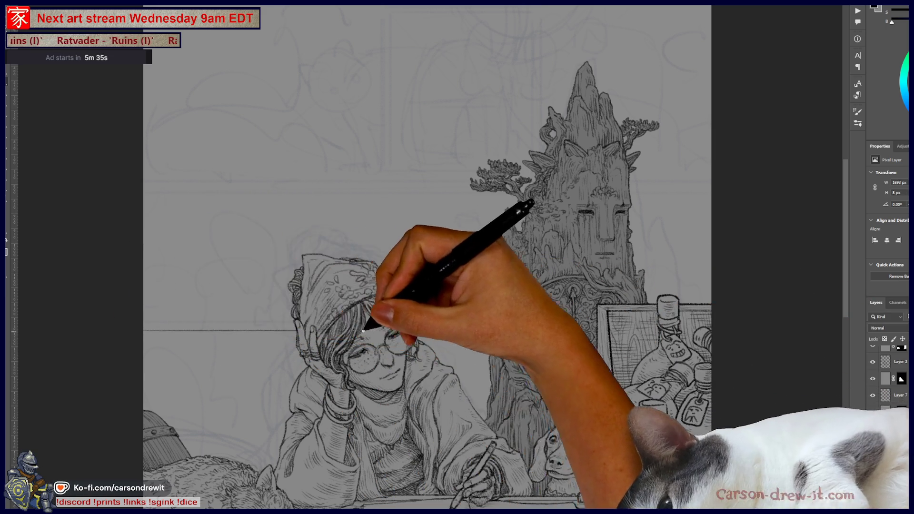
click(142, 320)
shift+click(499, 320)
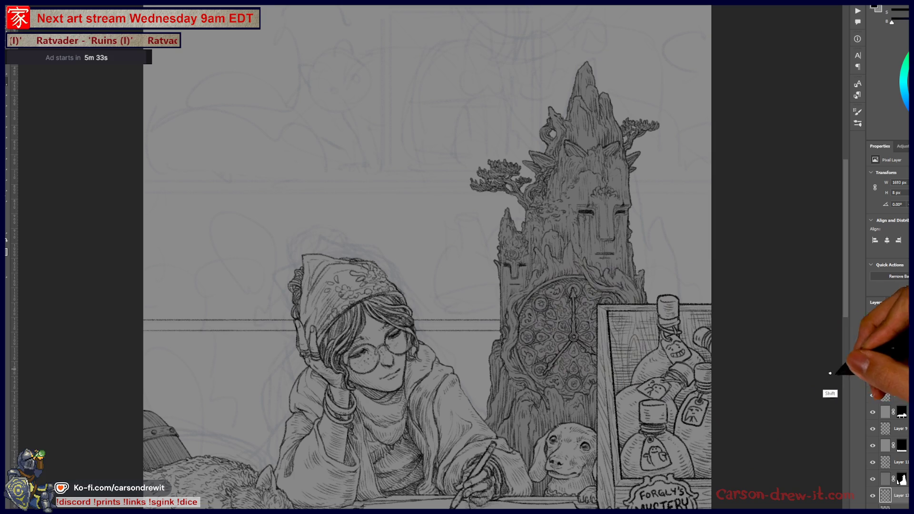
Step: Draw a higher pair of parallel rails across the upper back wall
mouse_move(500, 330)
mouse_down()
mouse_move(424, 419)
mouse_move(616, 373)
mouse_move(548, 382)
mouse_move(651, 408)
mouse_move(623, 438)
mouse_up()
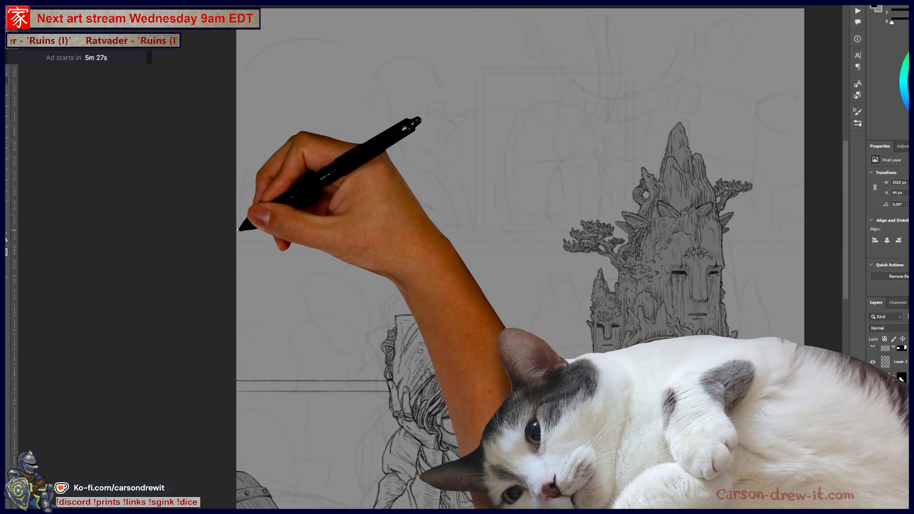
mouse_move(238, 227)
mouse_down()
mouse_move(529, 243)
mouse_move(816, 278)
mouse_up()
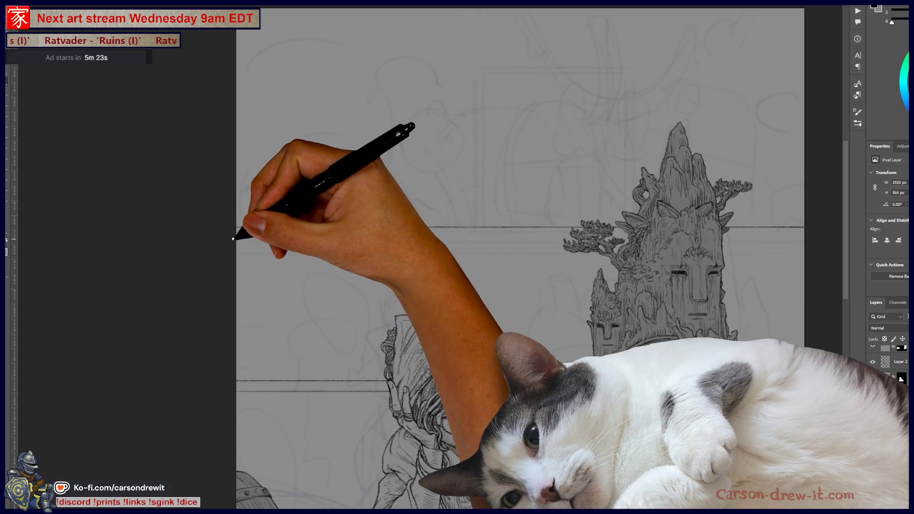
mouse_move(235, 237)
mouse_down()
mouse_move(638, 294)
mouse_move(795, 303)
mouse_up()
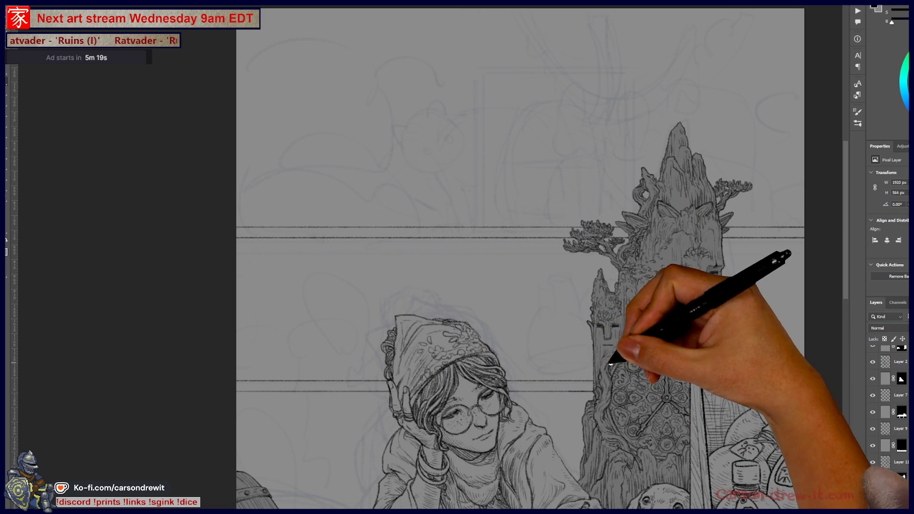
Step: Add a short diagonal stroke at the upper rails' right end and zoom out to see the page
drag(611, 364, 538, 369)
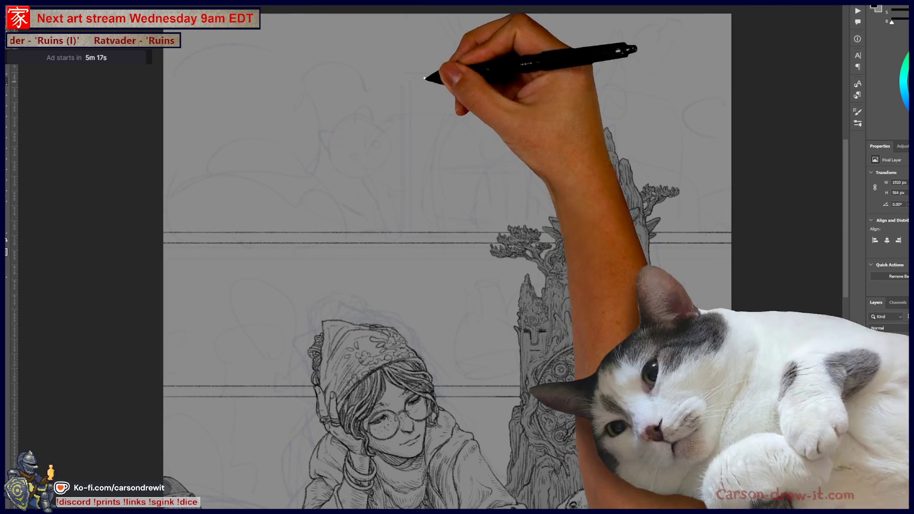
mouse_move(520, 238)
mouse_down()
mouse_move(453, 163)
mouse_move(457, 155)
mouse_move(467, 220)
mouse_move(483, 218)
mouse_move(484, 180)
mouse_up()
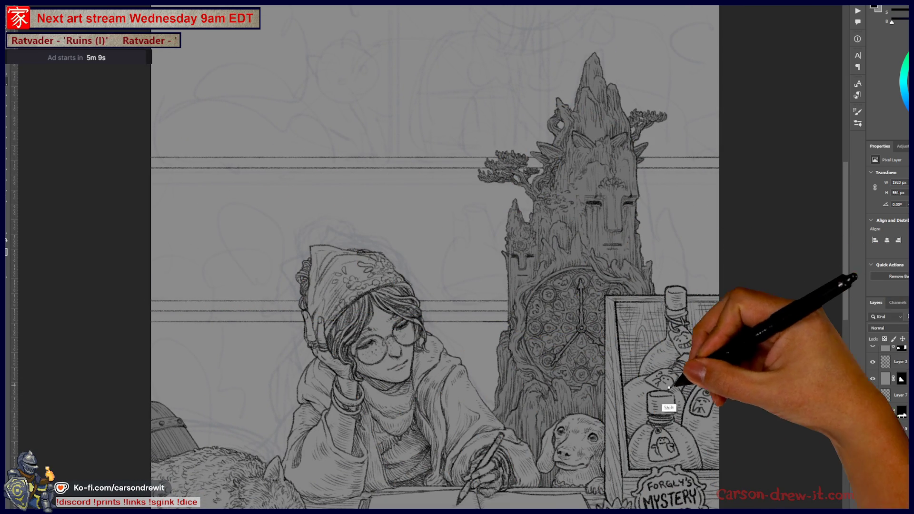
drag(418, 255, 412, 294)
drag(370, 193, 374, 217)
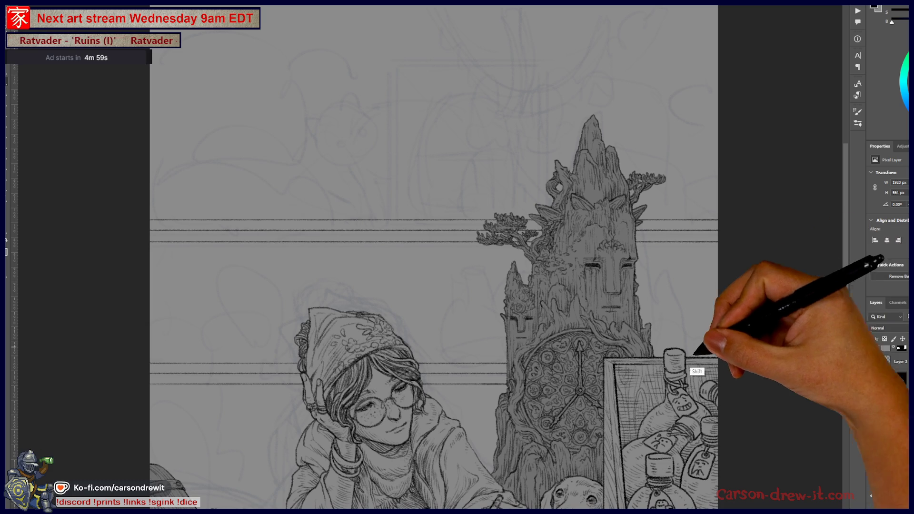
drag(616, 339, 662, 333)
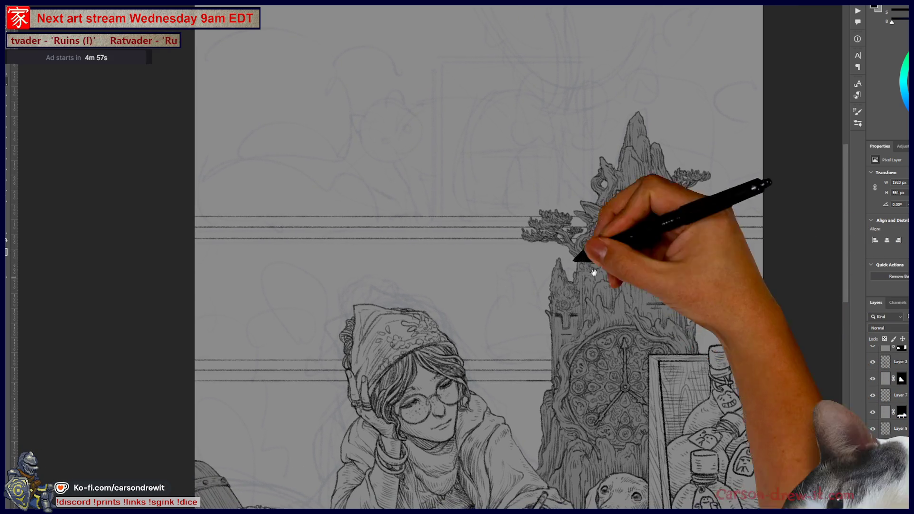
mouse_move(346, 304)
mouse_down()
mouse_move(292, 194)
mouse_move(314, 204)
mouse_move(371, 278)
mouse_up()
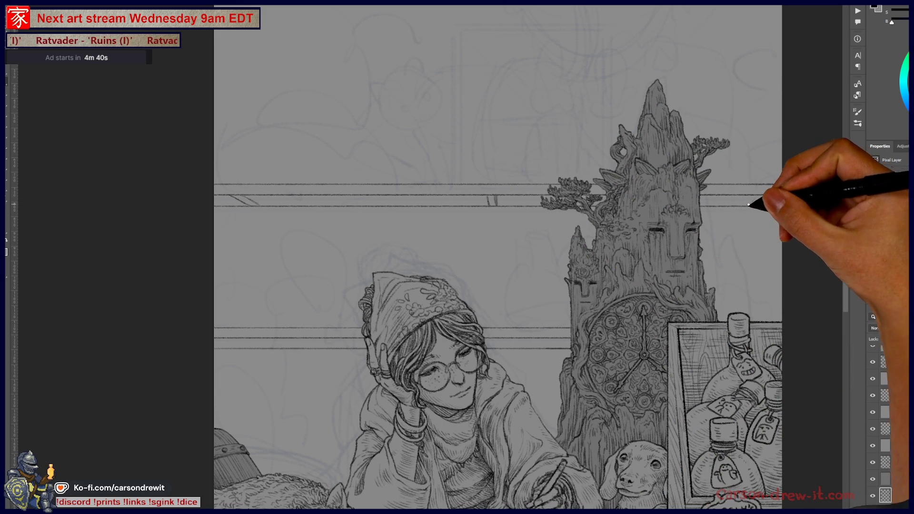
drag(750, 198, 757, 205)
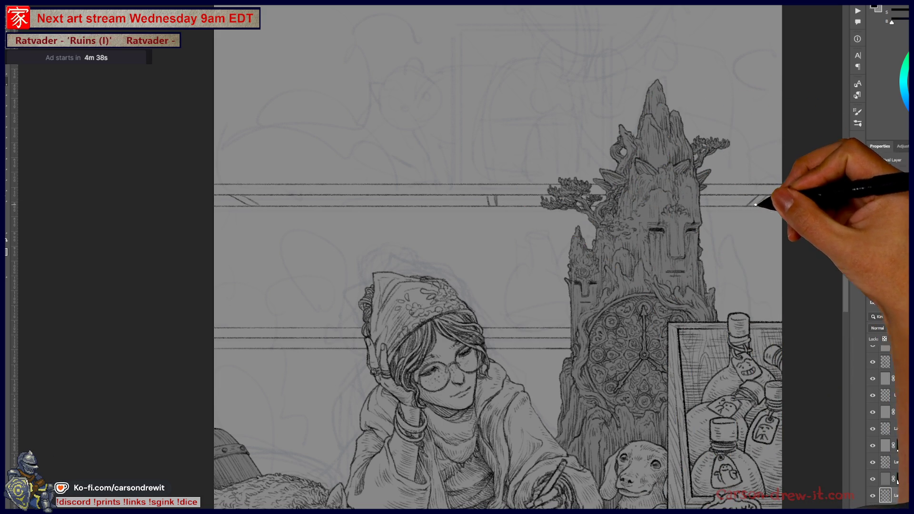
key(ctrl+minus)
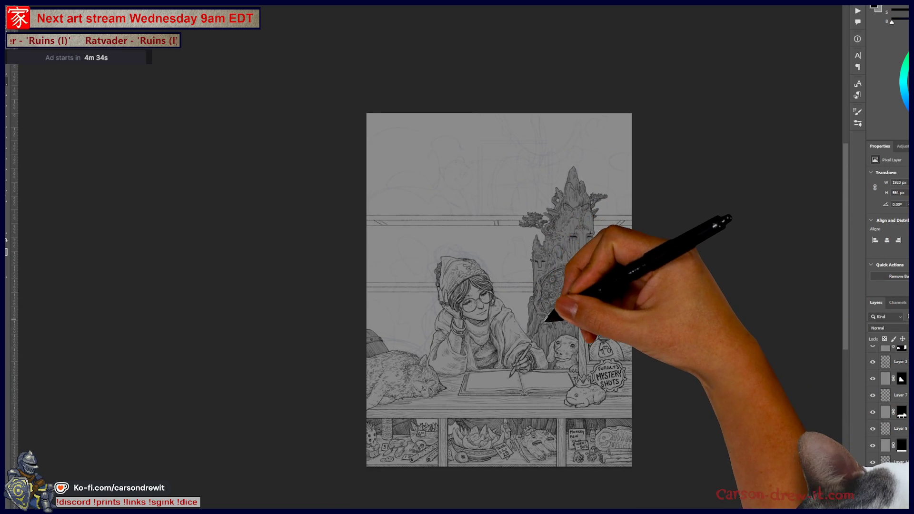
Step: Zoom in on the girl and tower and add short diagonal hatch strokes between the shelf rails
scroll(543, 304, up, 1)
scroll(550, 320, up, 3)
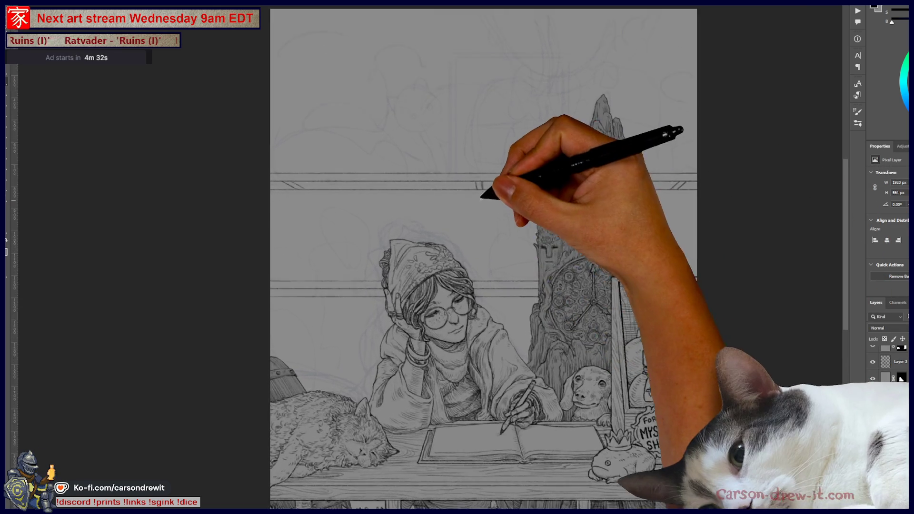
mouse_move(573, 261)
mouse_down()
mouse_move(537, 285)
mouse_move(505, 285)
mouse_up()
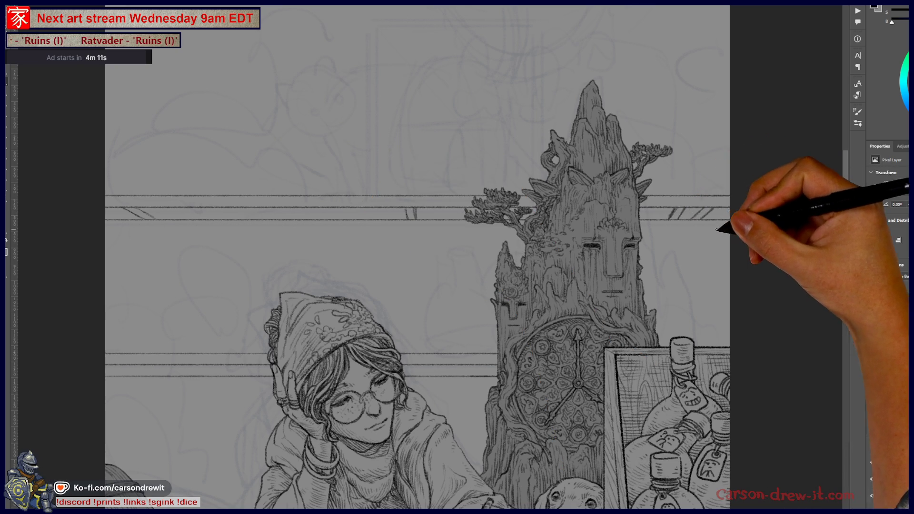
drag(704, 209, 697, 217)
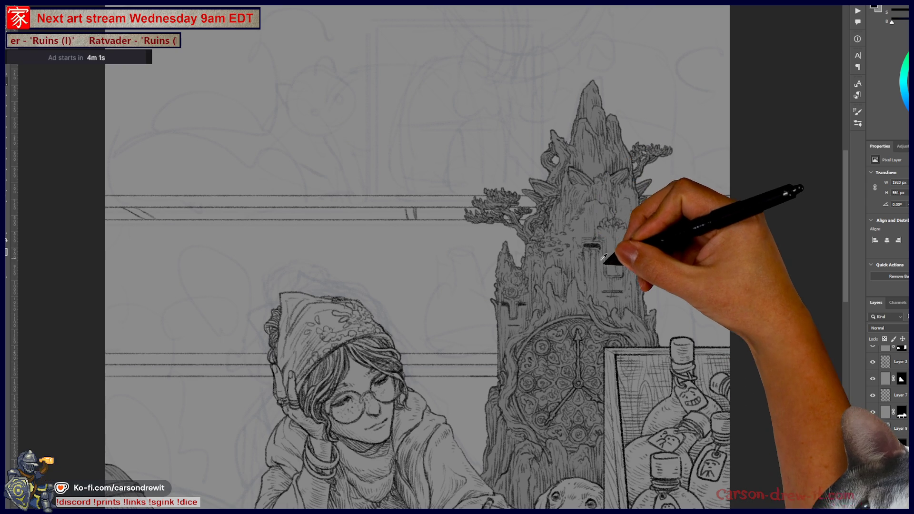
mouse_move(612, 269)
mouse_down()
mouse_move(623, 261)
mouse_move(606, 297)
mouse_move(619, 231)
mouse_move(578, 267)
mouse_move(589, 271)
mouse_move(465, 306)
mouse_move(616, 272)
mouse_up()
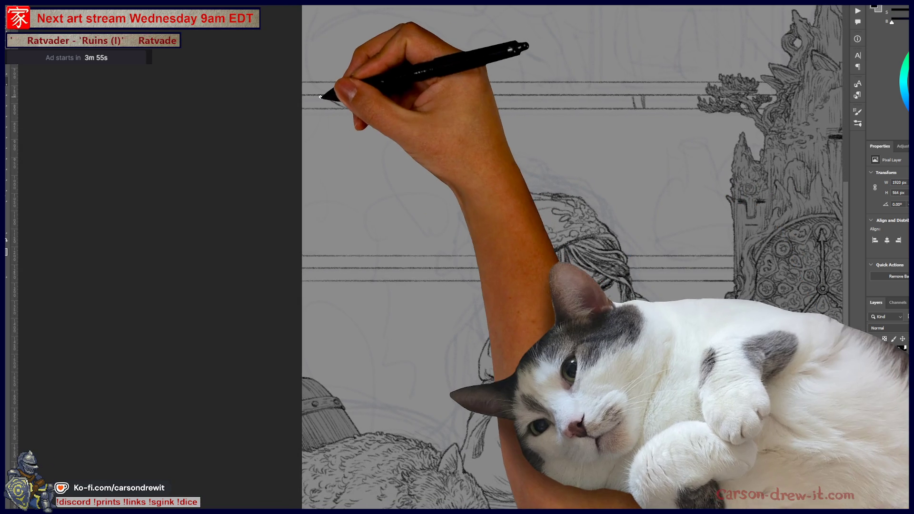
drag(322, 96, 357, 108)
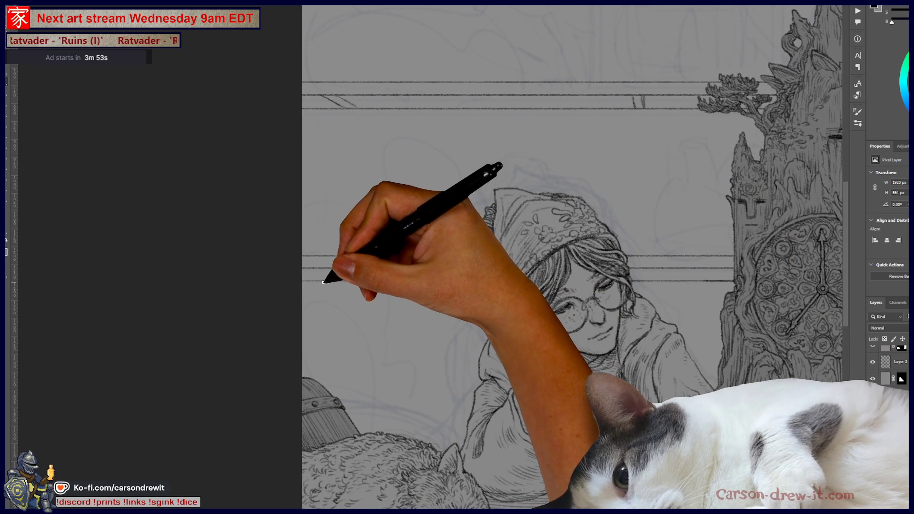
Step: Draw a straight vertical support line beside the girl, extending it up to the rail
drag(320, 280, 323, 285)
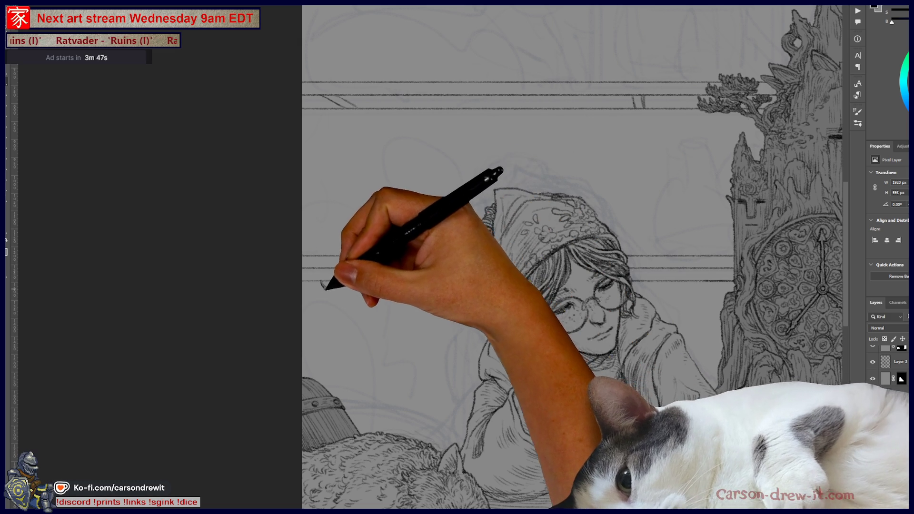
shift+click(633, 97)
shift+click(635, 265)
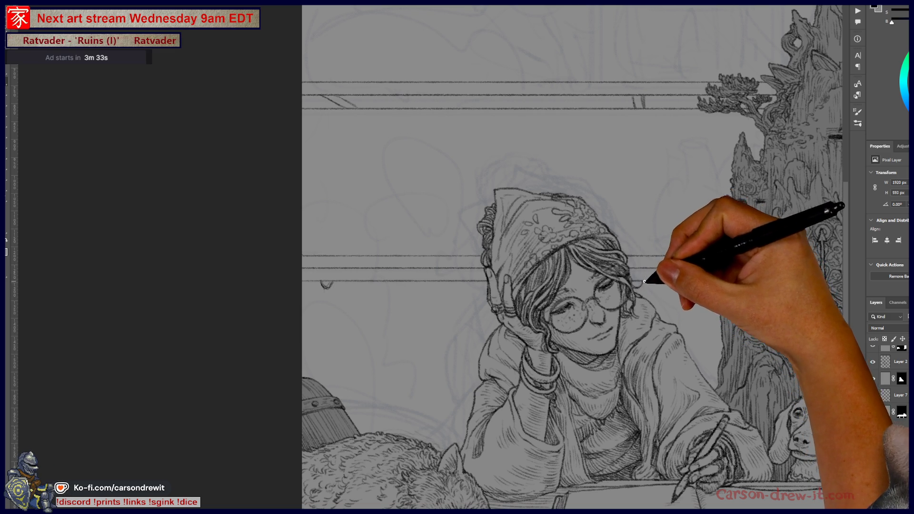
shift+click(644, 109)
mouse_move(676, 237)
mouse_down()
mouse_move(637, 210)
mouse_move(431, 224)
mouse_up()
mouse_move(430, 106)
mouse_down()
mouse_move(434, 290)
mouse_move(491, 327)
mouse_up()
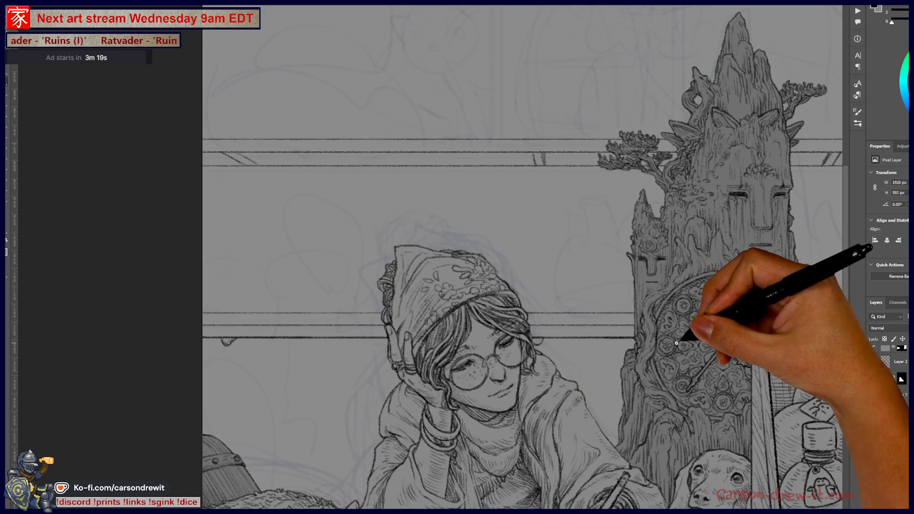
drag(676, 342, 592, 363)
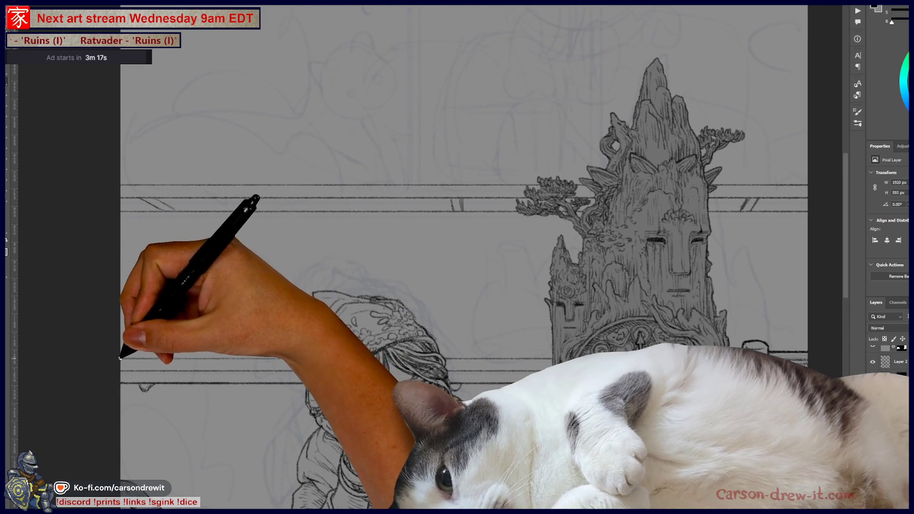
Step: Draw a straight vertical line under the ledge's left end, with a curved hanging stroke beside it, redone once
key(shift)
mouse_move(733, 398)
mouse_down()
mouse_move(674, 400)
mouse_move(547, 358)
mouse_up()
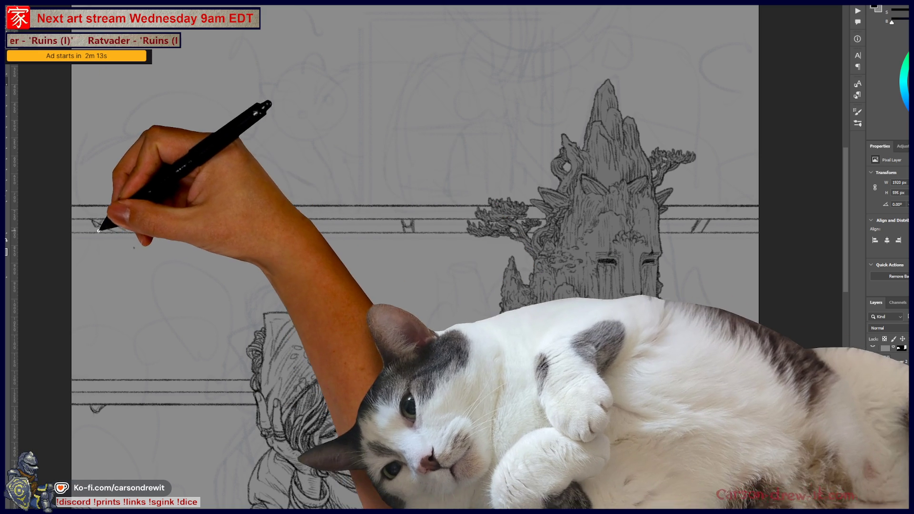
shift+click(124, 284)
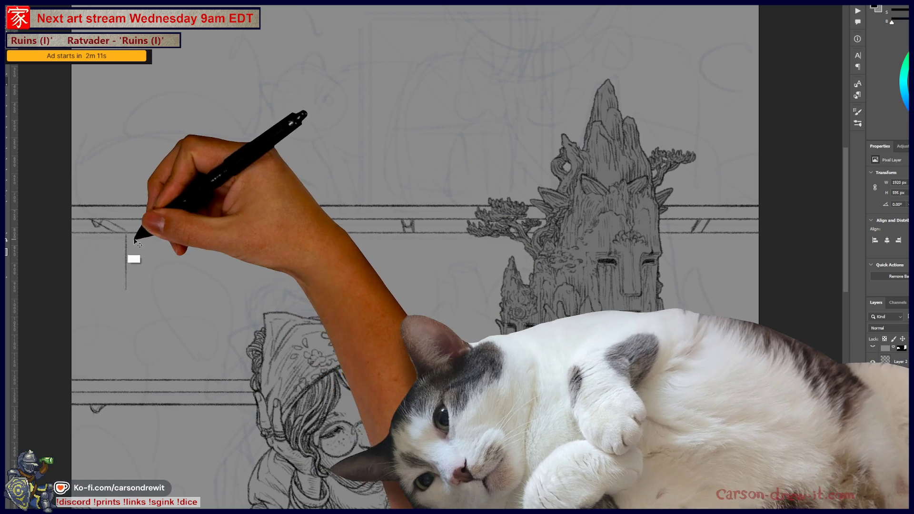
drag(94, 221, 119, 273)
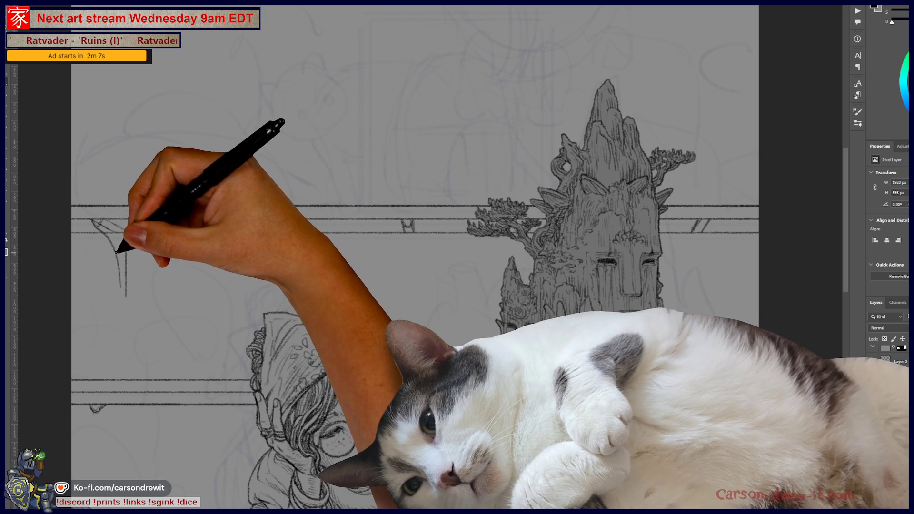
key(ctrl+z)
mouse_move(108, 242)
mouse_down()
mouse_move(117, 295)
mouse_move(126, 292)
mouse_up()
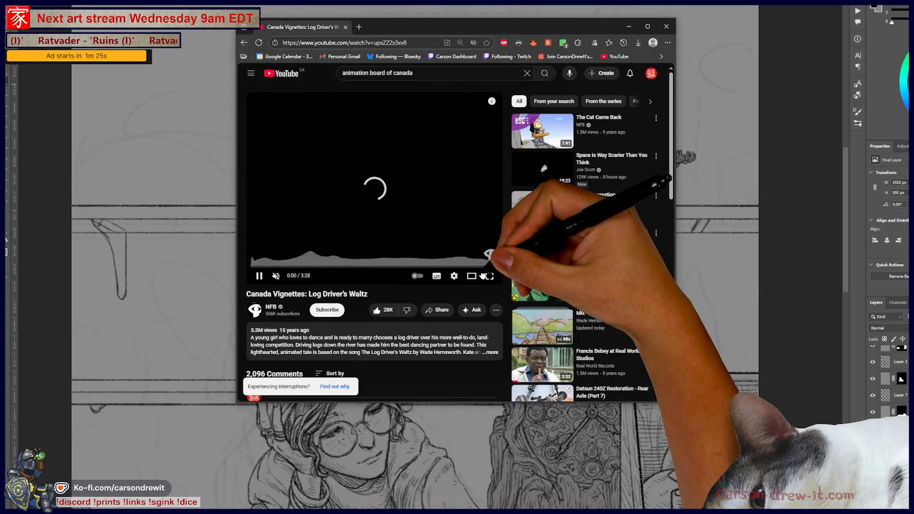
Step: Watch Log Driver's Waltz in theater mode with sound on, skipping through scenes, then pause it
click(473, 279)
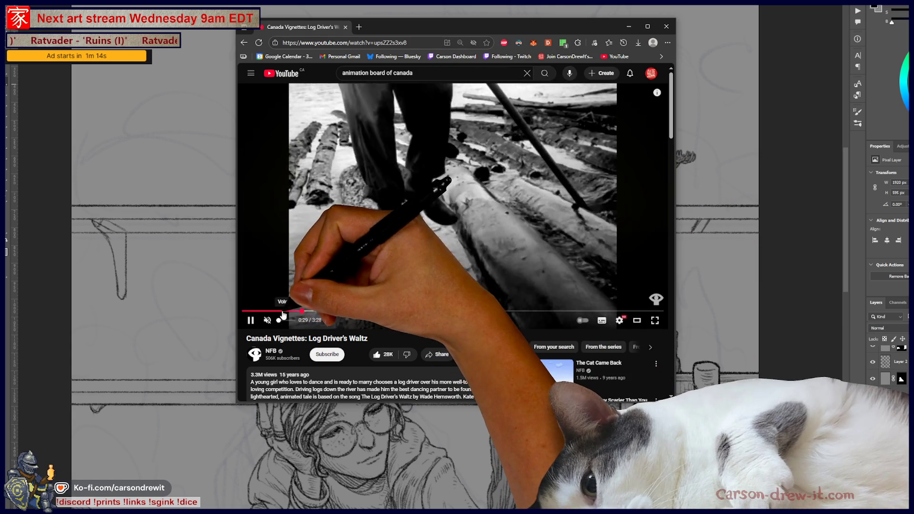
click(284, 311)
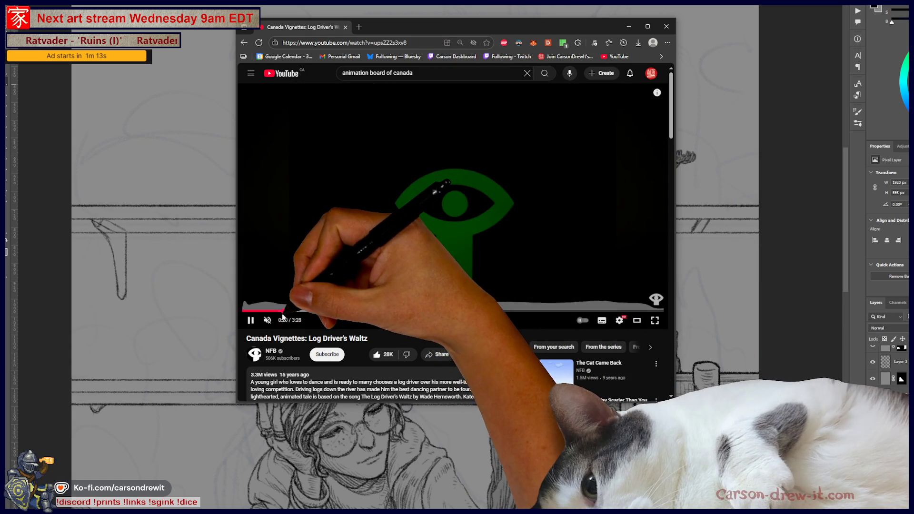
click(267, 320)
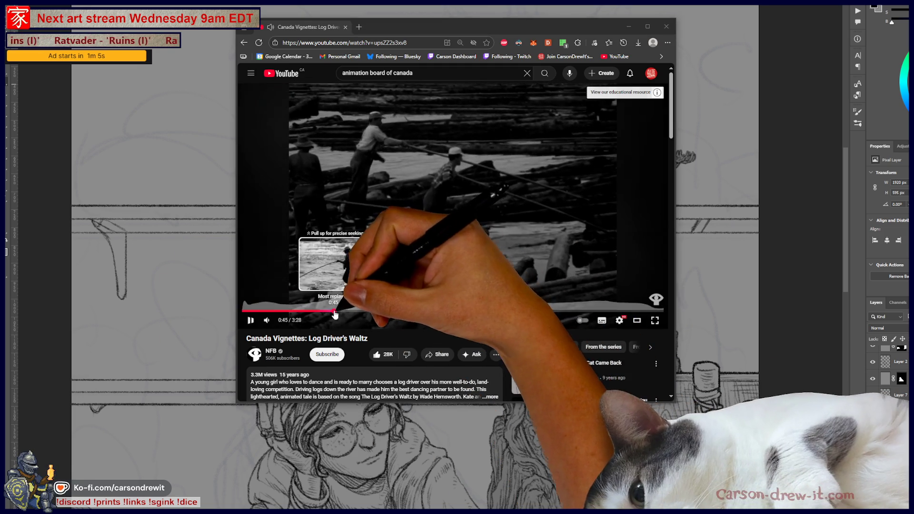
click(344, 312)
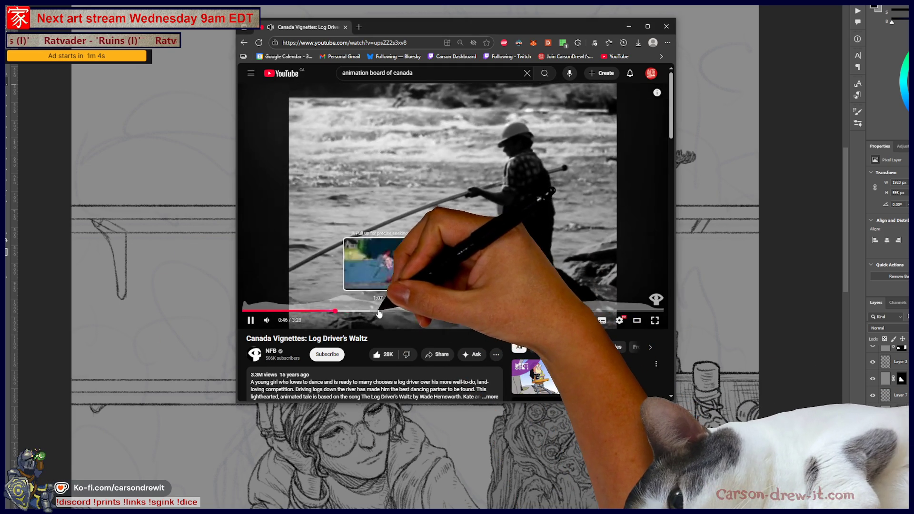
click(378, 312)
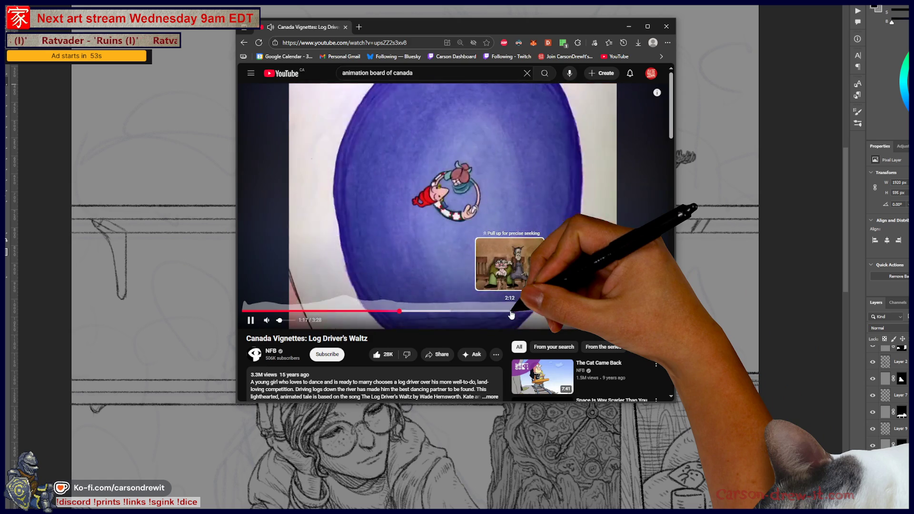
click(519, 312)
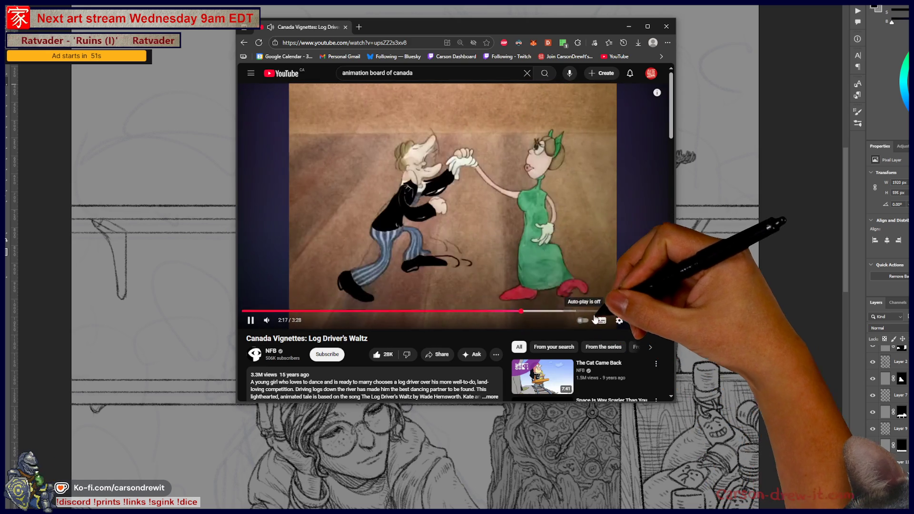
click(582, 311)
scroll(641, 331, down, 3)
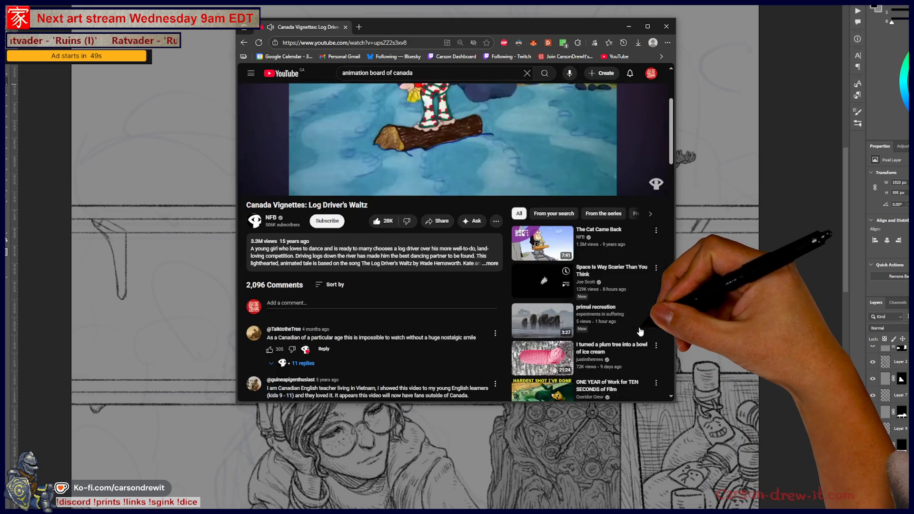
click(531, 117)
Step: Open The Big Snit from the recommendations, skip through its scenes, then return to Photoshop
scroll(607, 250, down, 5)
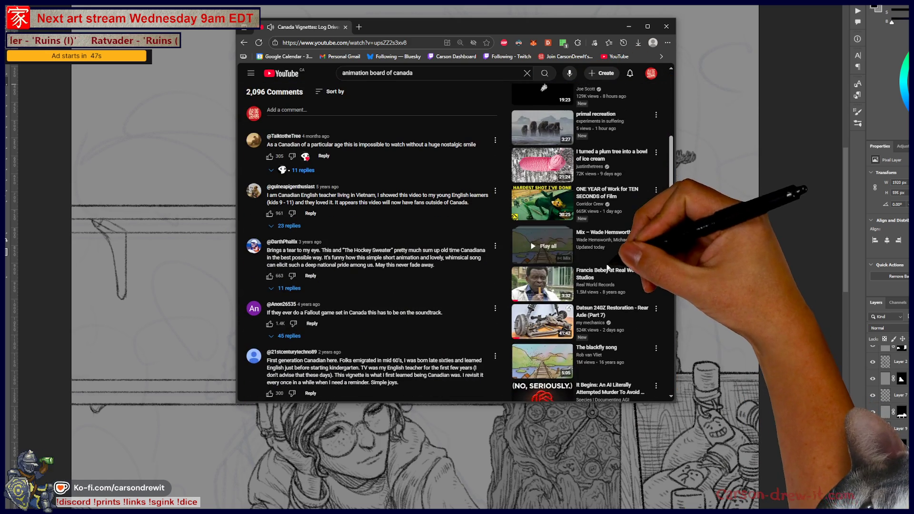
scroll(653, 299, down, 3)
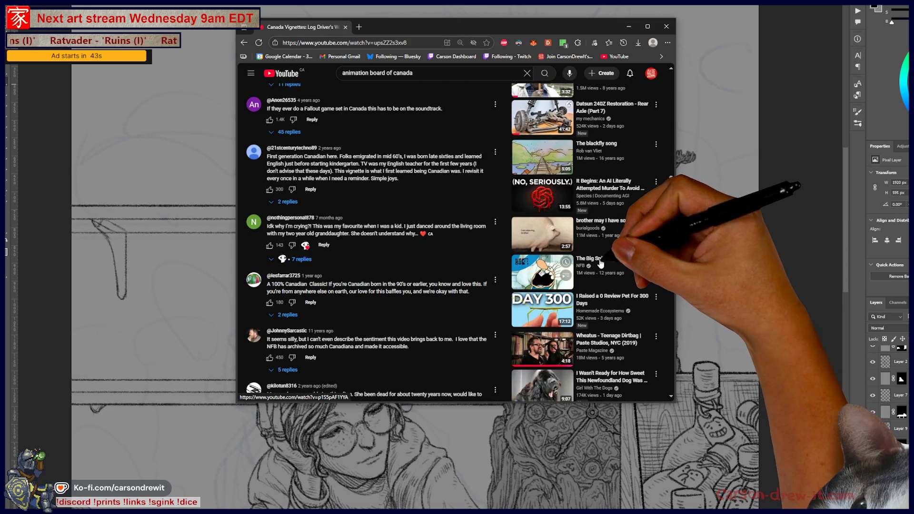
click(601, 261)
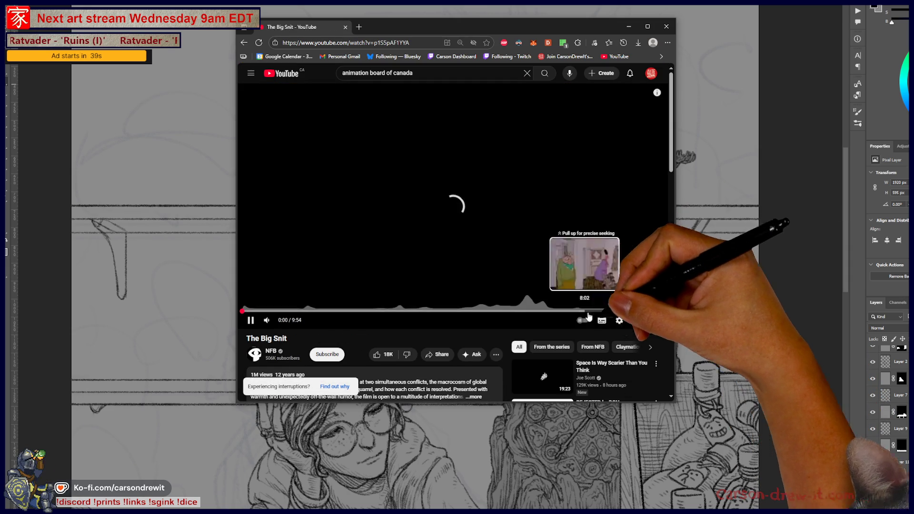
scroll(610, 338, down, 1)
scroll(370, 277, up, 1)
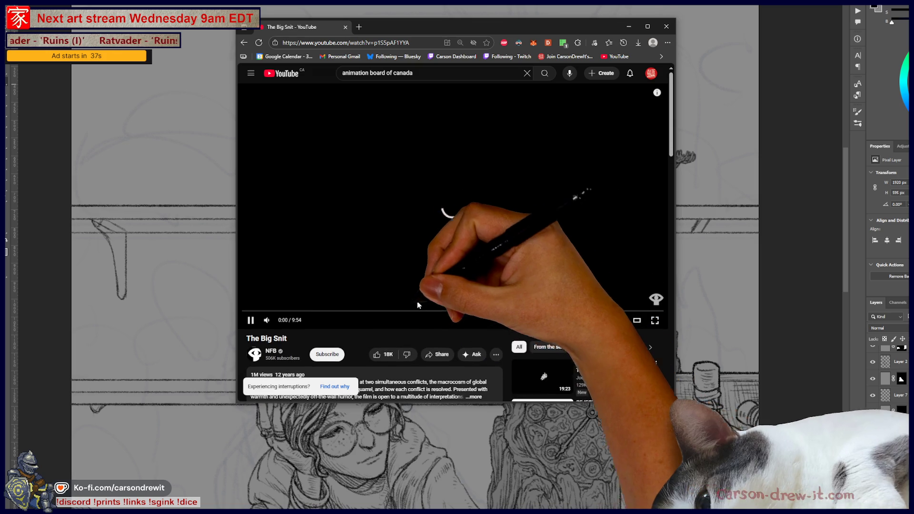
click(299, 311)
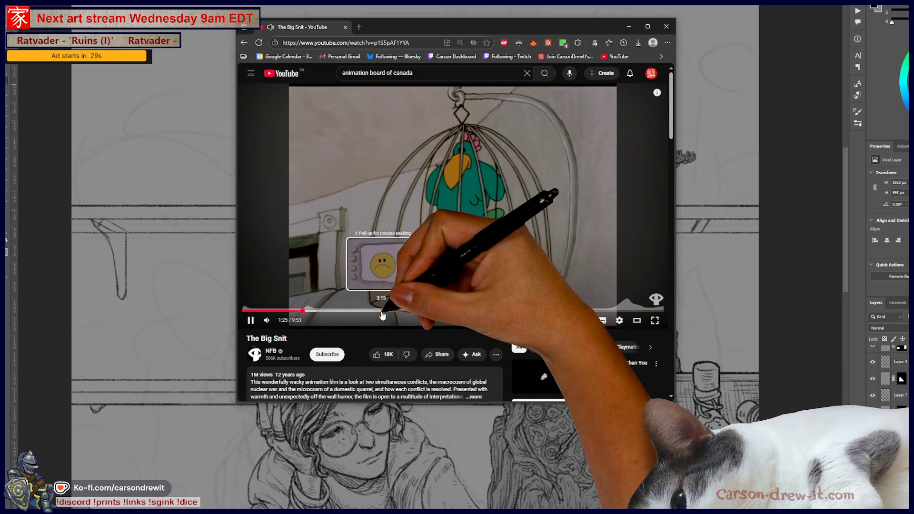
click(382, 312)
click(336, 312)
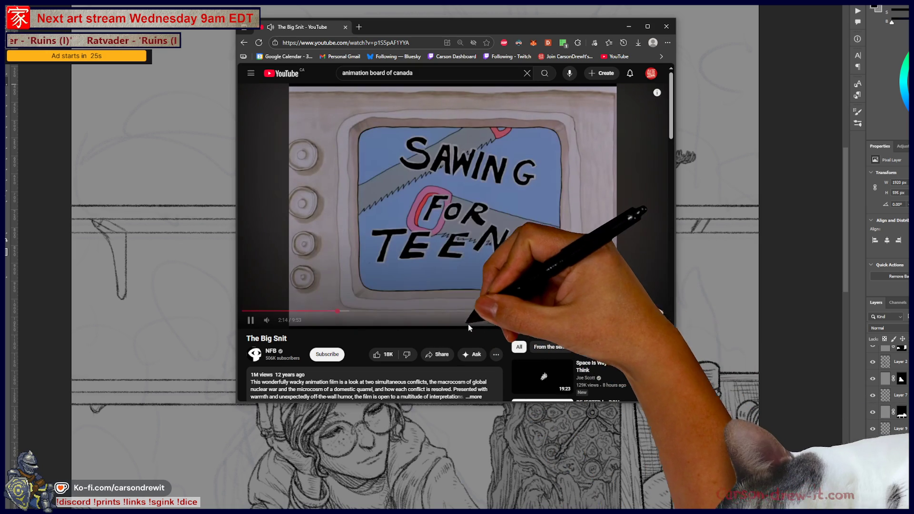
click(460, 311)
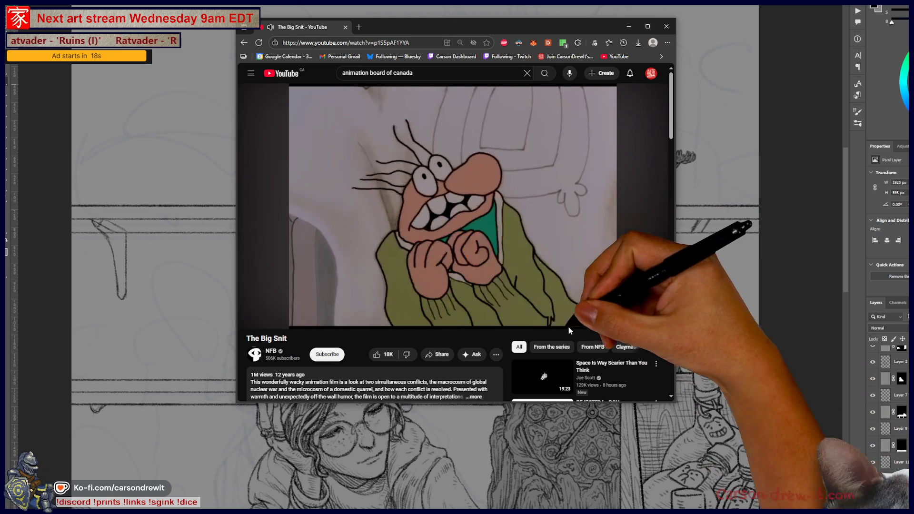
click(531, 310)
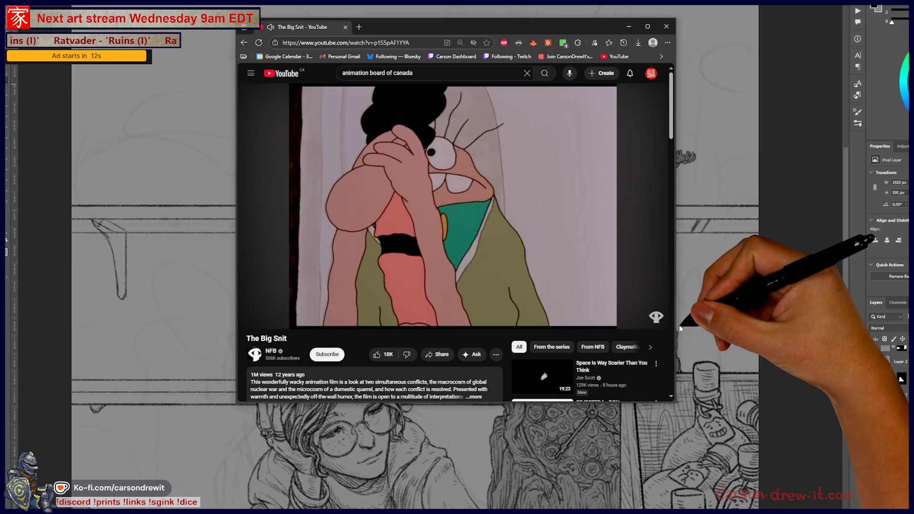
scroll(666, 319, down, 4)
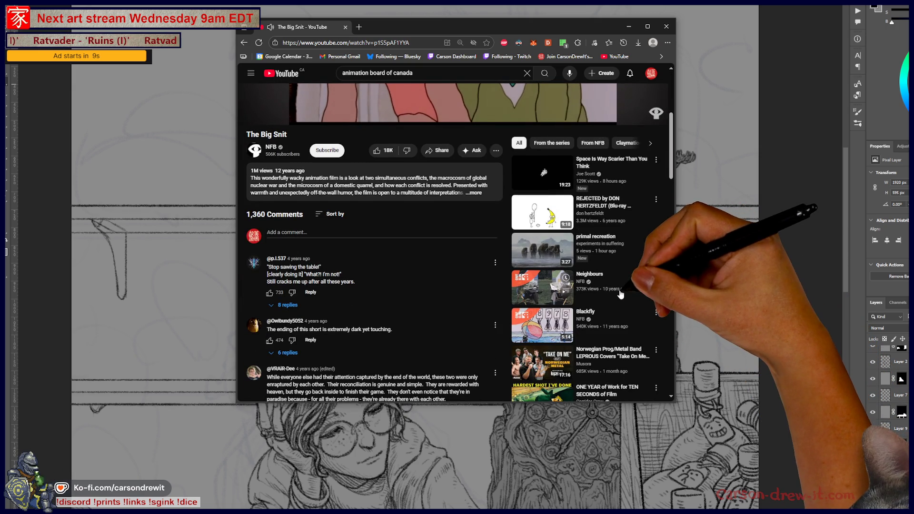
scroll(628, 301, up, 3)
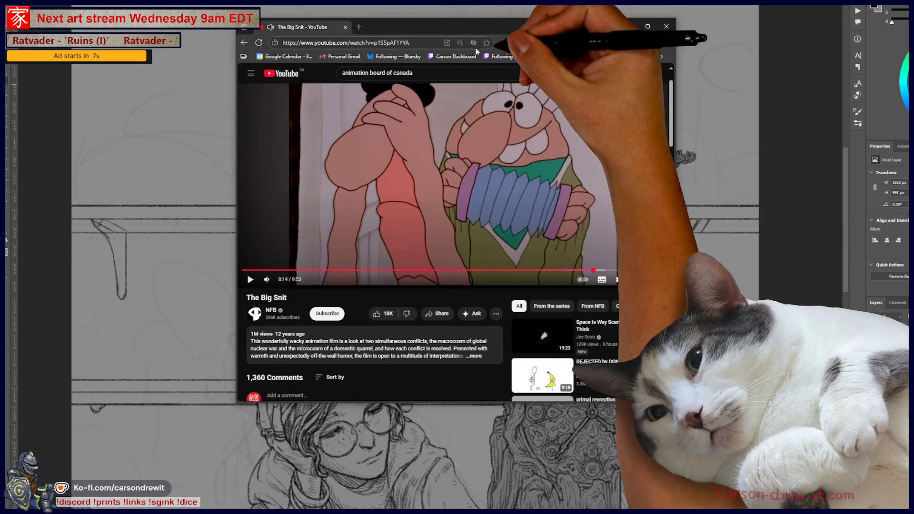
key(alt+Tab)
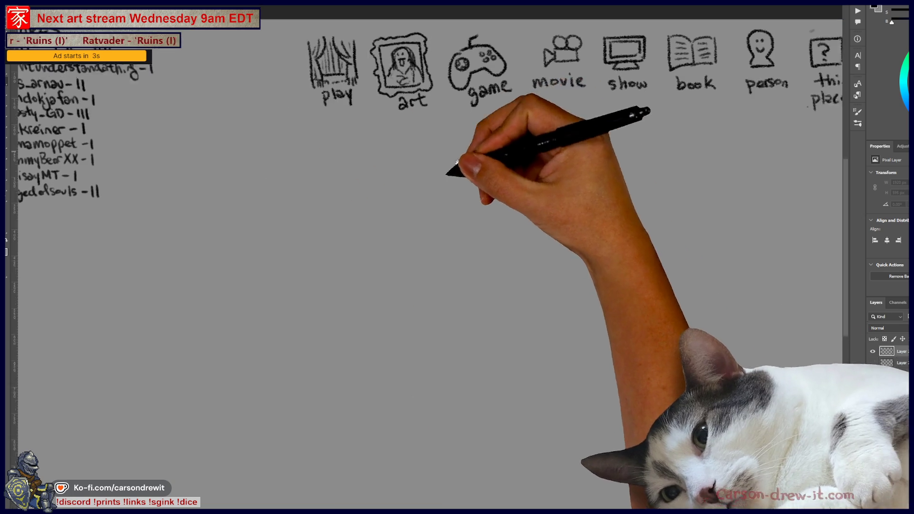
Step: Bring up the brush presets with F5 and draw a circle around the movie category icon
key(F5)
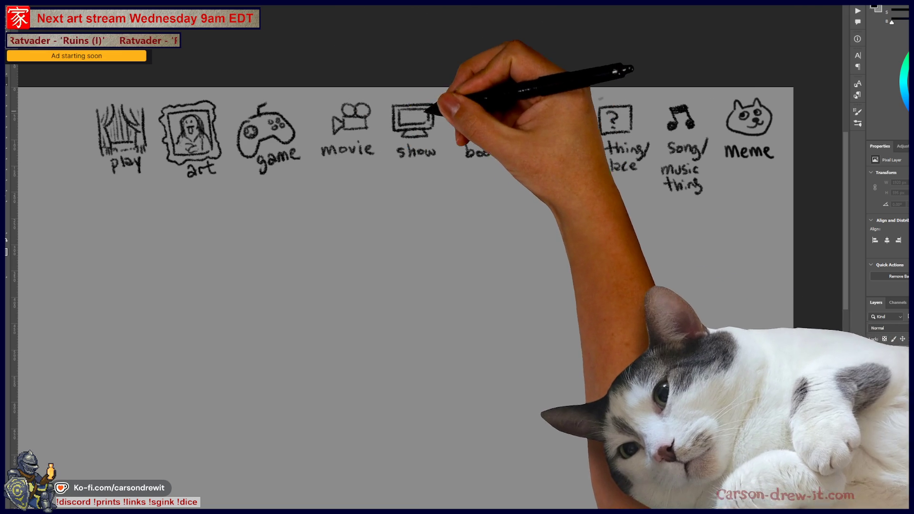
mouse_move(339, 101)
mouse_down()
mouse_move(376, 152)
mouse_move(386, 94)
mouse_up()
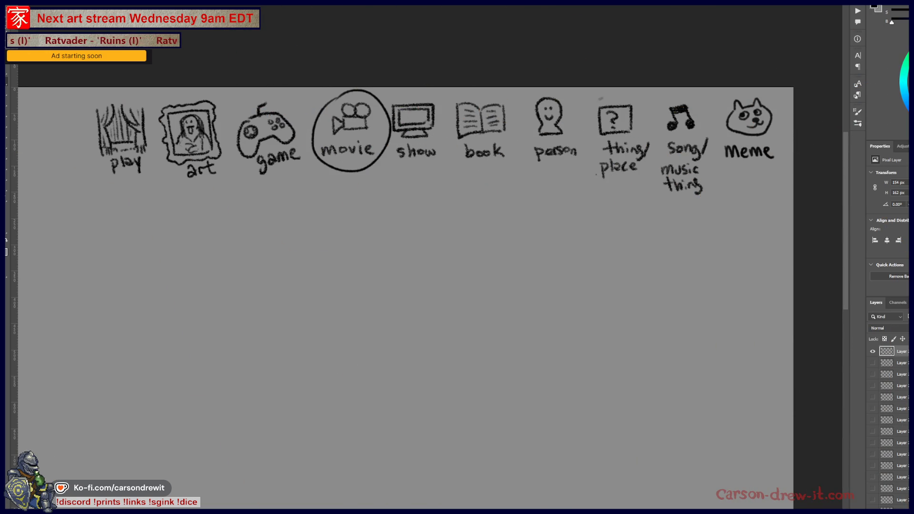
Step: Zoom in around the circled movie icon and brush a short horizontal word blank beneath it
scroll(664, 261, up, 2)
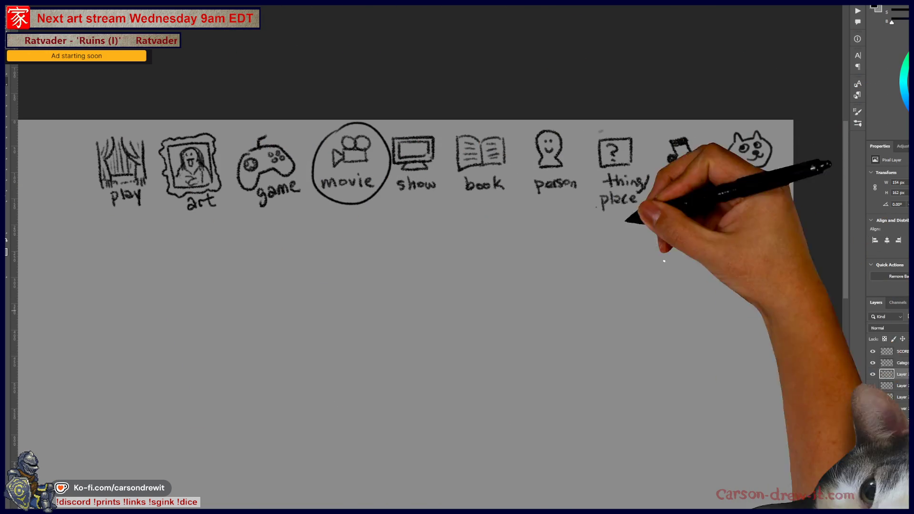
scroll(374, 200, up, 3)
mouse_move(337, 259)
mouse_down()
mouse_move(482, 282)
mouse_move(400, 206)
mouse_up()
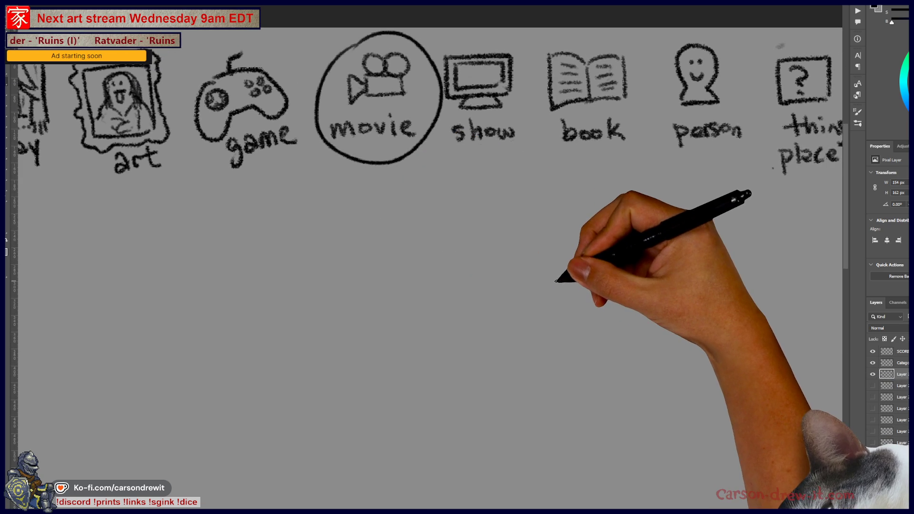
mouse_move(422, 274)
mouse_down()
mouse_move(382, 318)
mouse_move(370, 318)
mouse_move(362, 300)
mouse_up()
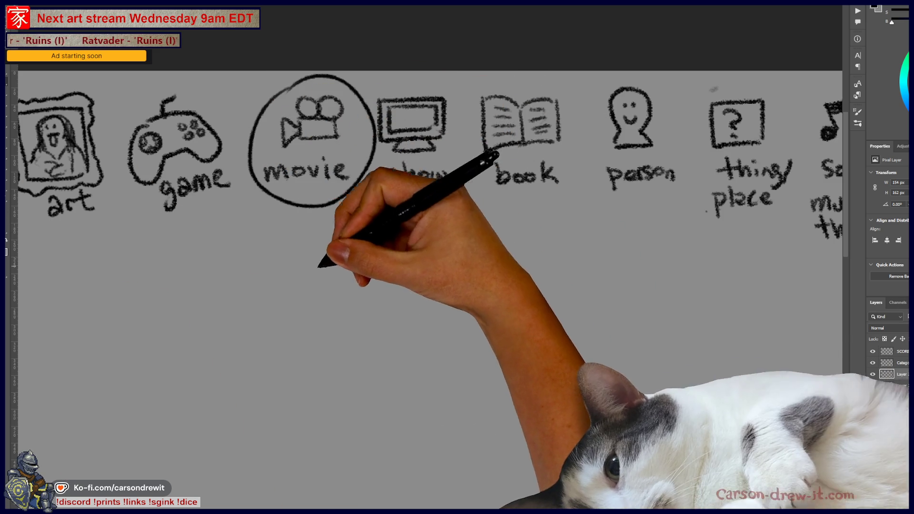
drag(261, 262, 379, 257)
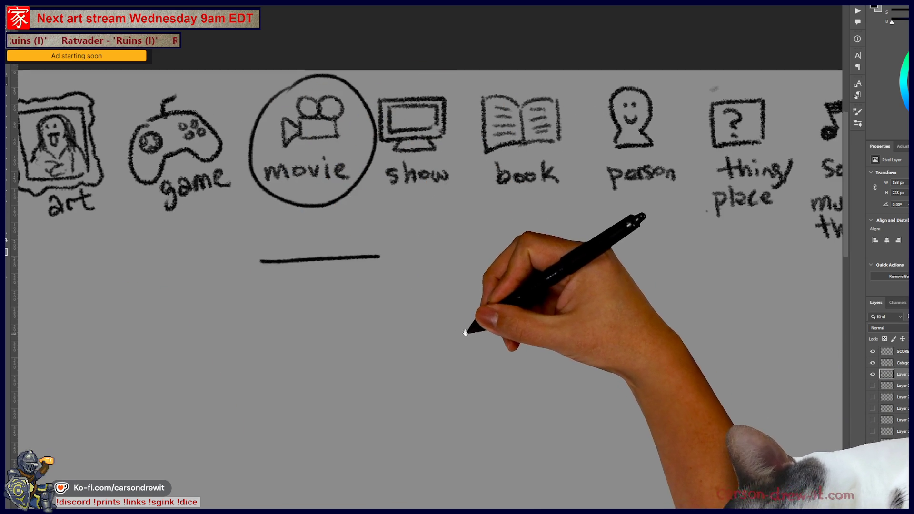
drag(464, 334, 537, 309)
scroll(543, 345, down, 3)
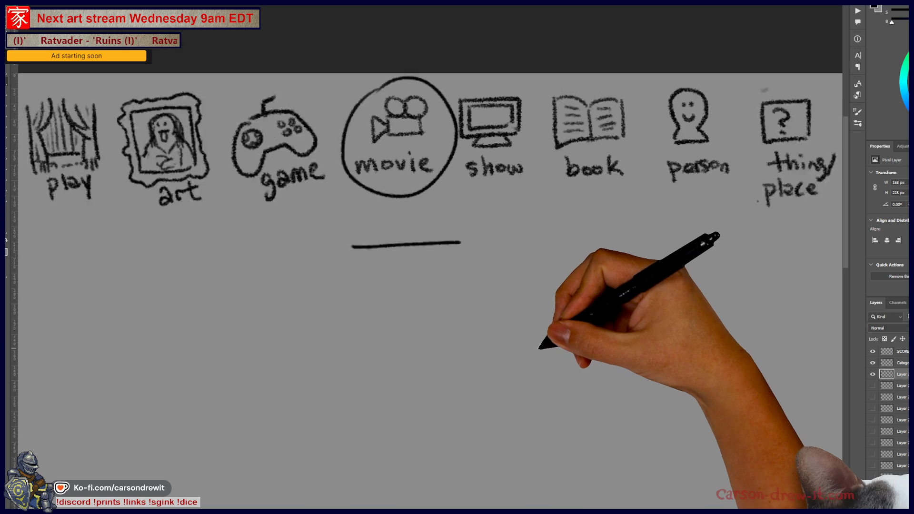
scroll(488, 350, down, 2)
scroll(486, 281, up, 2)
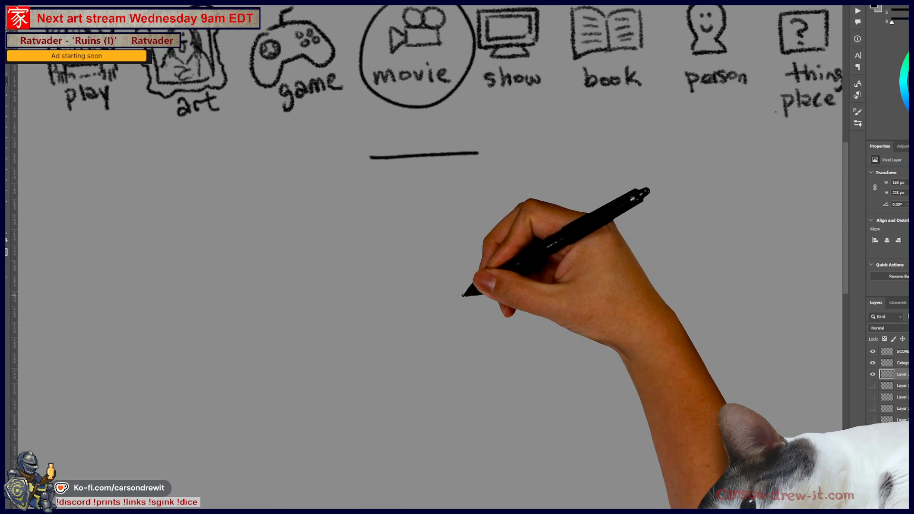
drag(419, 310, 454, 306)
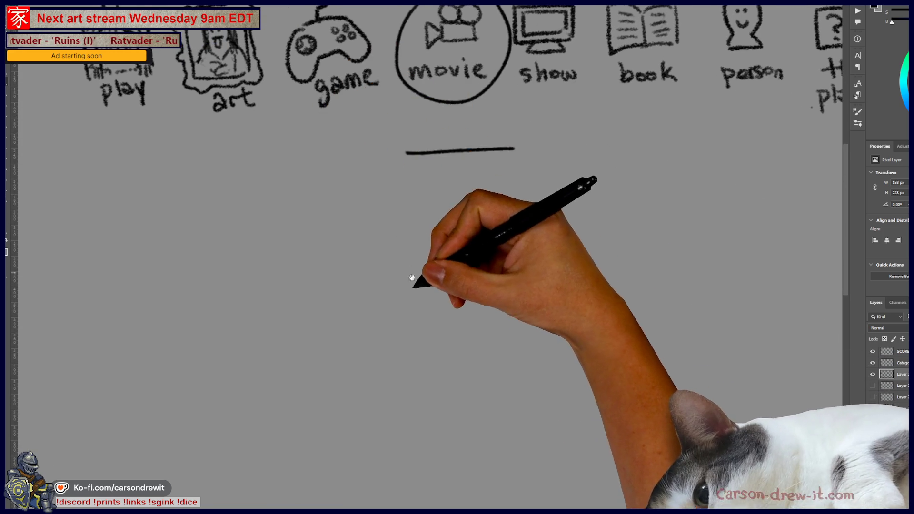
drag(412, 277, 403, 245)
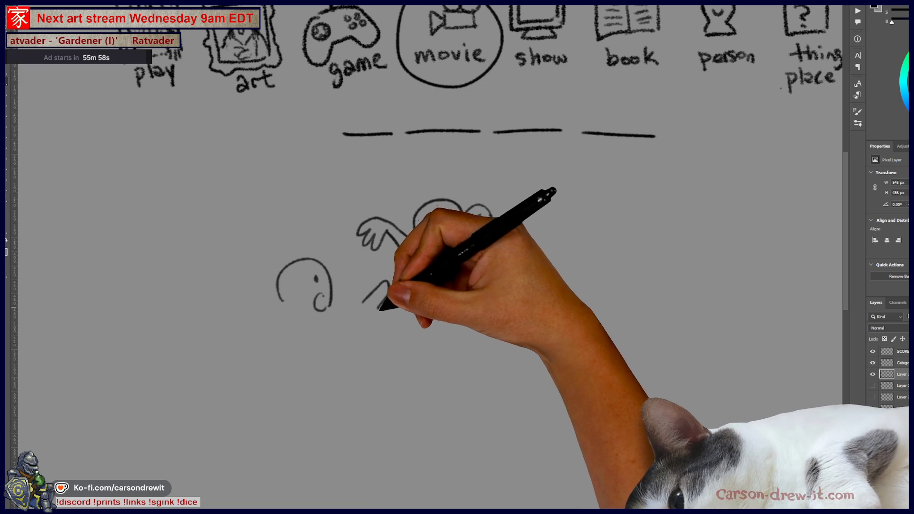
Step: Sketch clue 1: a skeleton with arms and a figure aiming a weapon at it, numbered 1
mouse_move(379, 309)
mouse_down()
mouse_move(363, 306)
mouse_move(358, 326)
mouse_move(390, 278)
mouse_move(452, 261)
mouse_move(419, 242)
mouse_up()
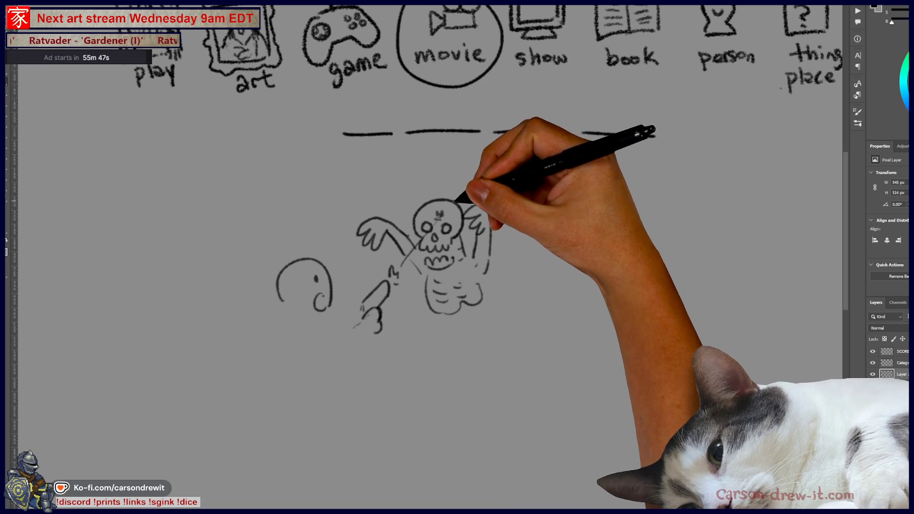
drag(455, 200, 476, 178)
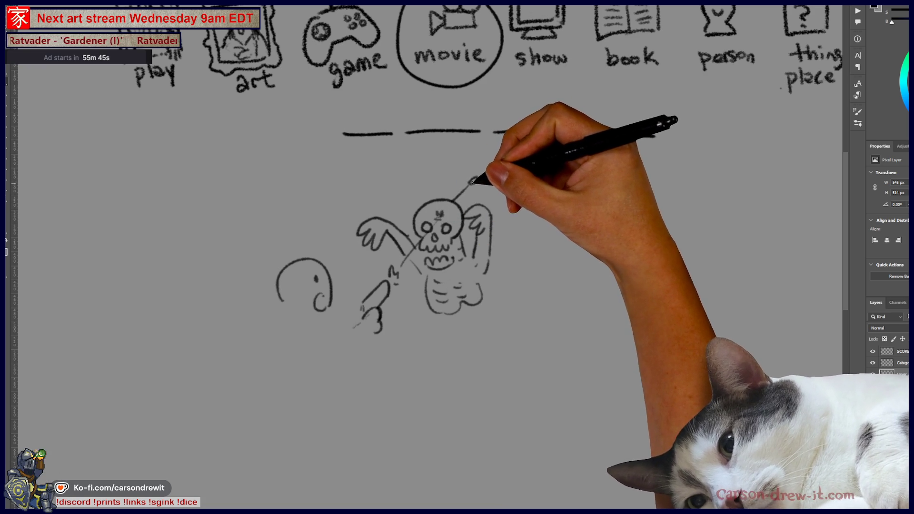
drag(469, 261, 374, 258)
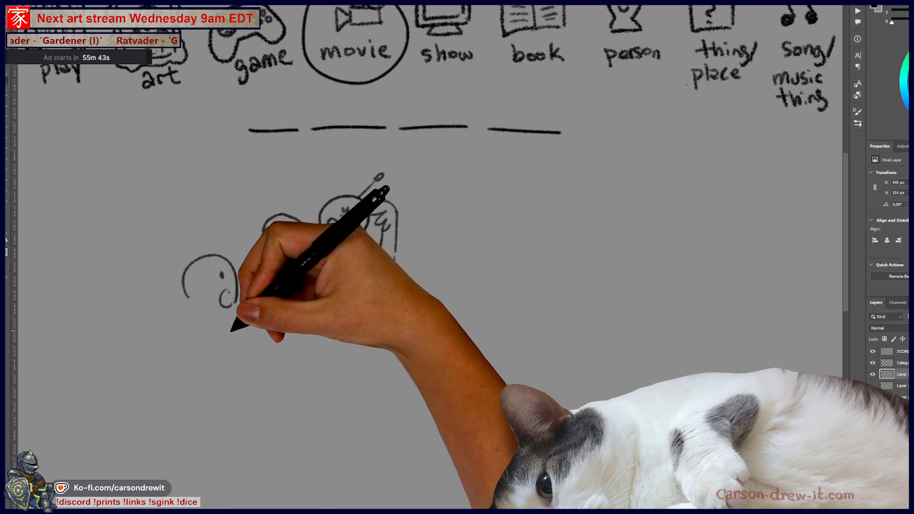
drag(200, 335, 283, 326)
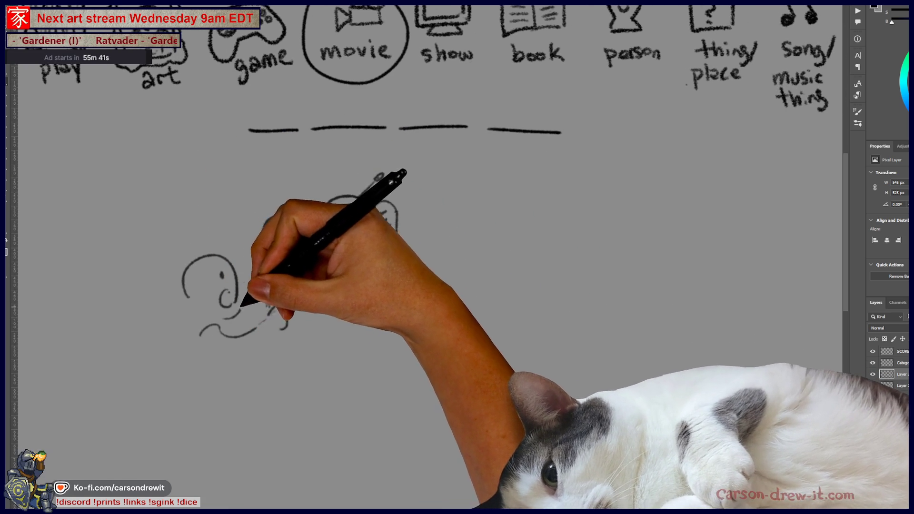
mouse_move(224, 315)
mouse_down()
mouse_move(200, 306)
mouse_move(187, 358)
mouse_move(295, 321)
mouse_move(288, 250)
mouse_move(418, 302)
mouse_up()
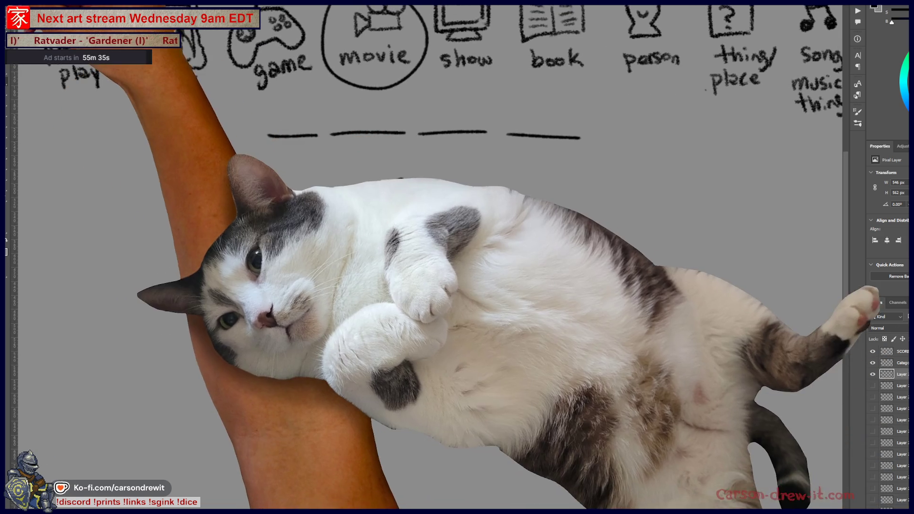
drag(203, 193, 203, 209)
Step: Marquee-select the first clue sketch, then scale it down and move it left with Ctrl+T
key(m)
drag(165, 171, 290, 232)
drag(335, 256, 444, 392)
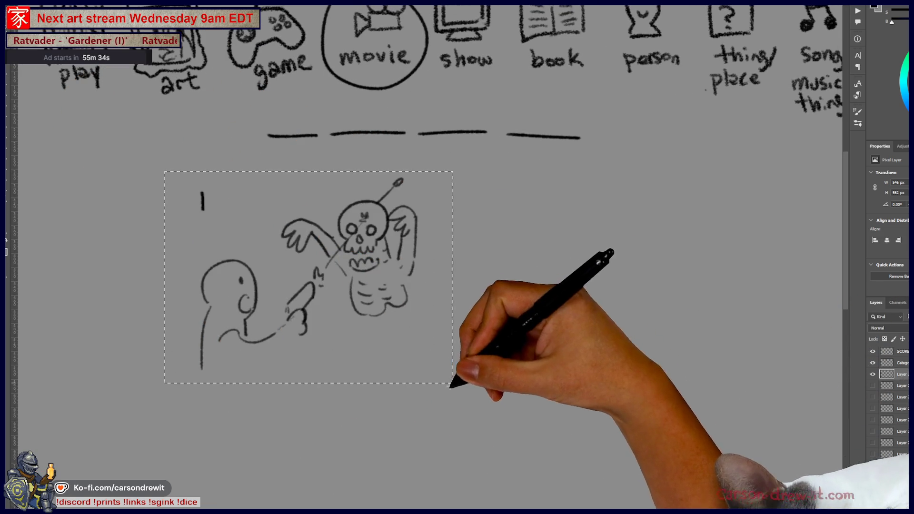
key(ctrl+t)
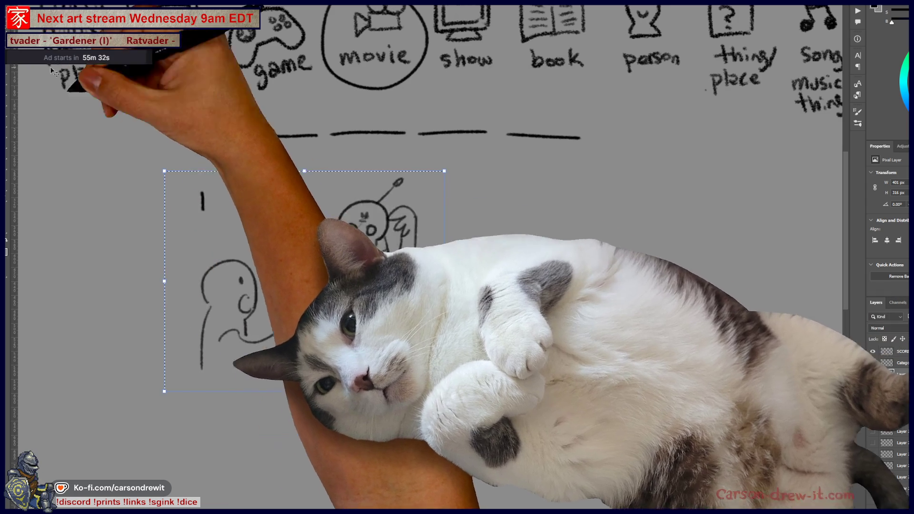
drag(266, 286, 319, 374)
key(Return)
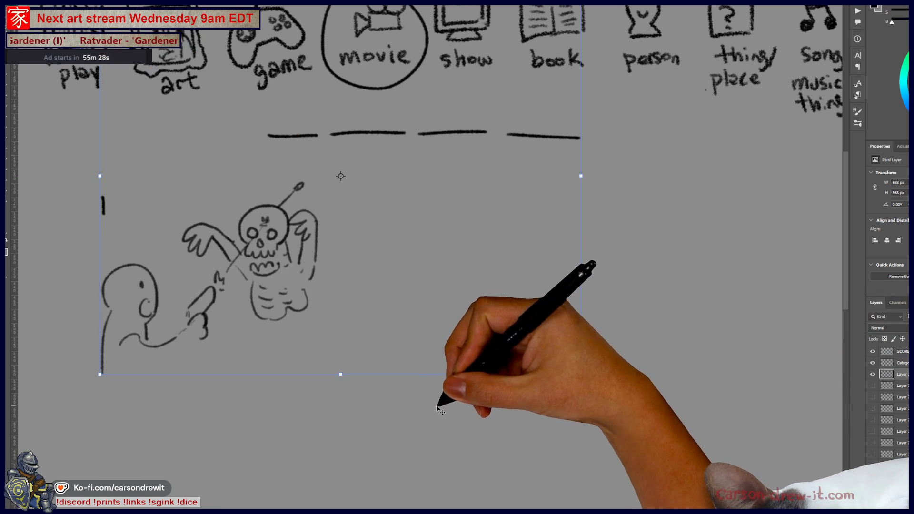
Step: Brush clue 2: a skull with eyes, nose and teeth and a figure holding something toward it
key(b)
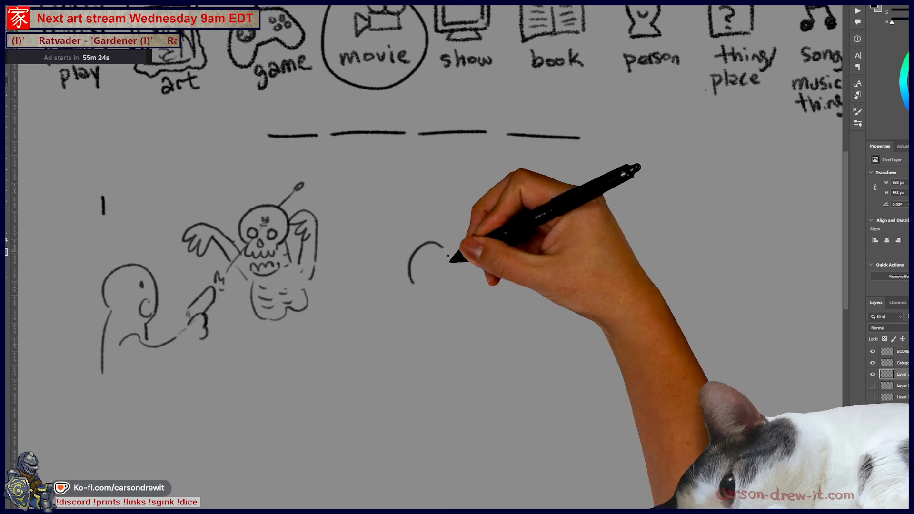
mouse_move(521, 202)
mouse_down()
mouse_move(489, 234)
mouse_move(504, 220)
mouse_up()
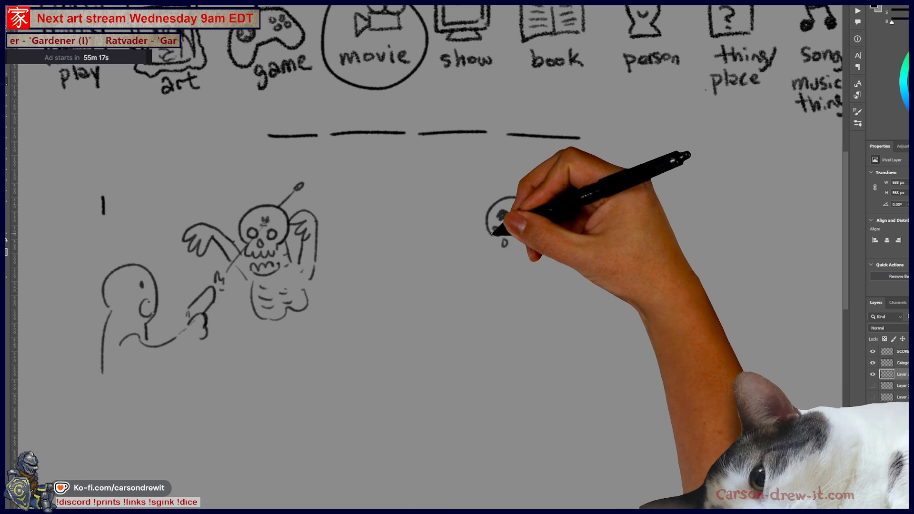
mouse_move(513, 229)
mouse_down()
mouse_move(525, 249)
mouse_move(515, 271)
mouse_move(536, 296)
mouse_up()
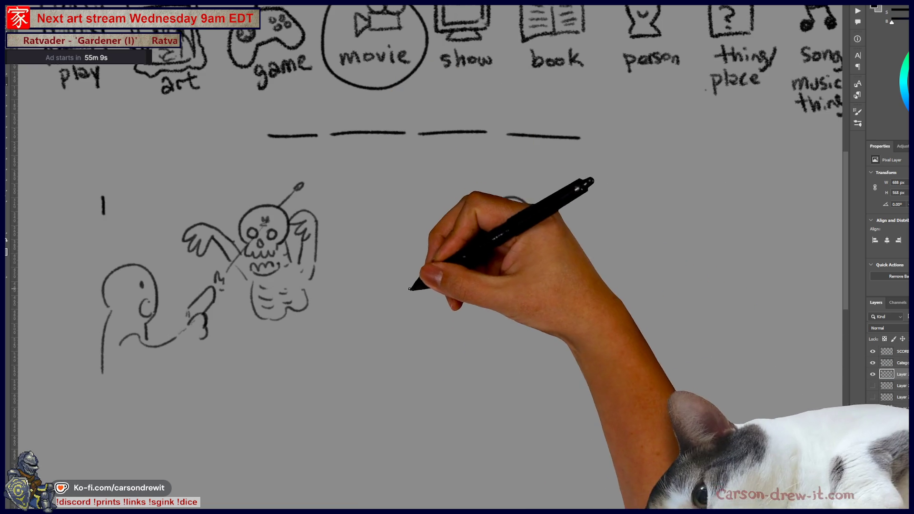
drag(406, 295, 447, 294)
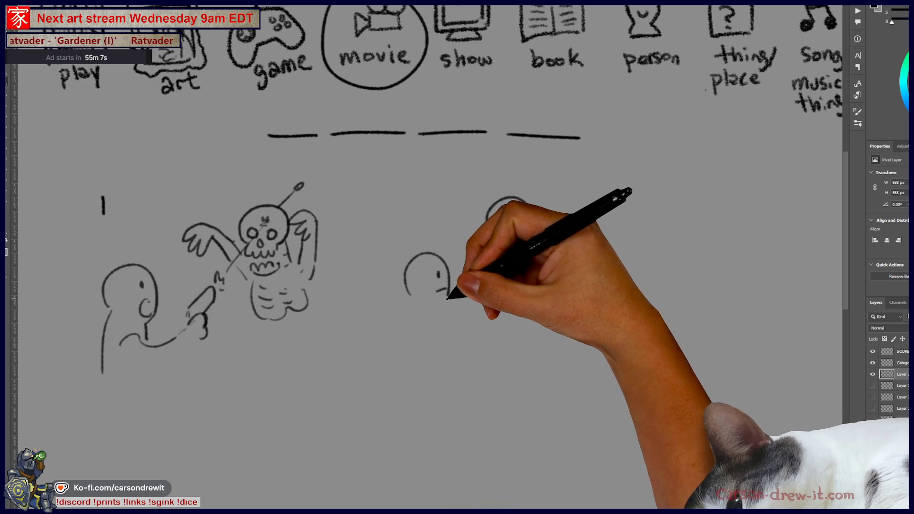
drag(409, 295, 419, 334)
drag(447, 299, 455, 322)
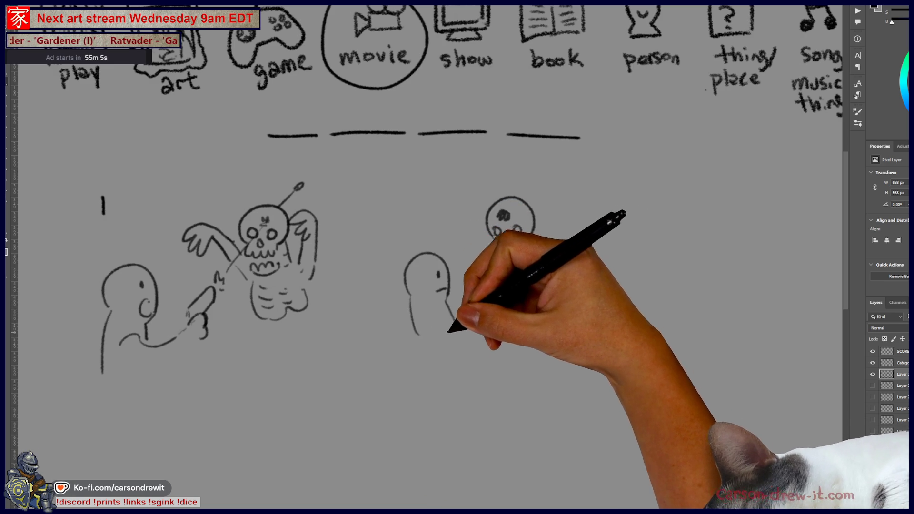
key(ctrl+z)
drag(408, 293, 399, 355)
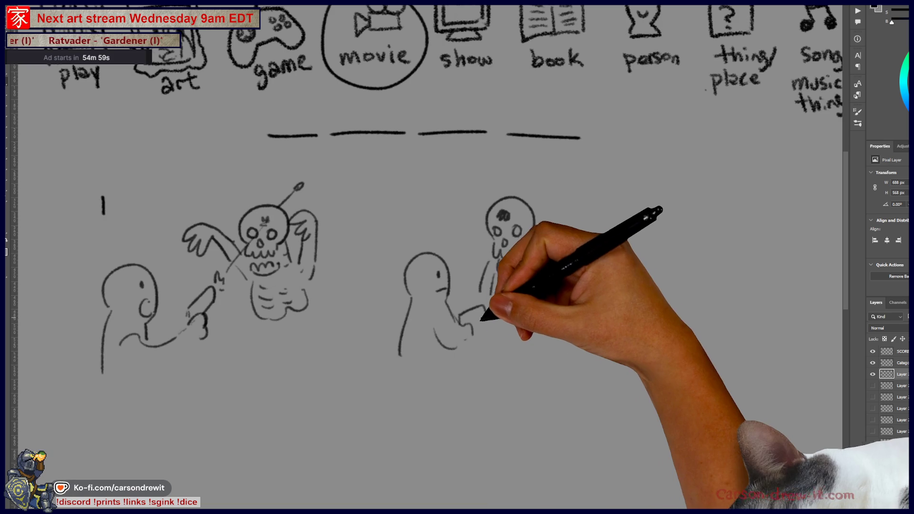
Step: Label the second clue 2 and the third clue 3
drag(488, 347, 468, 359)
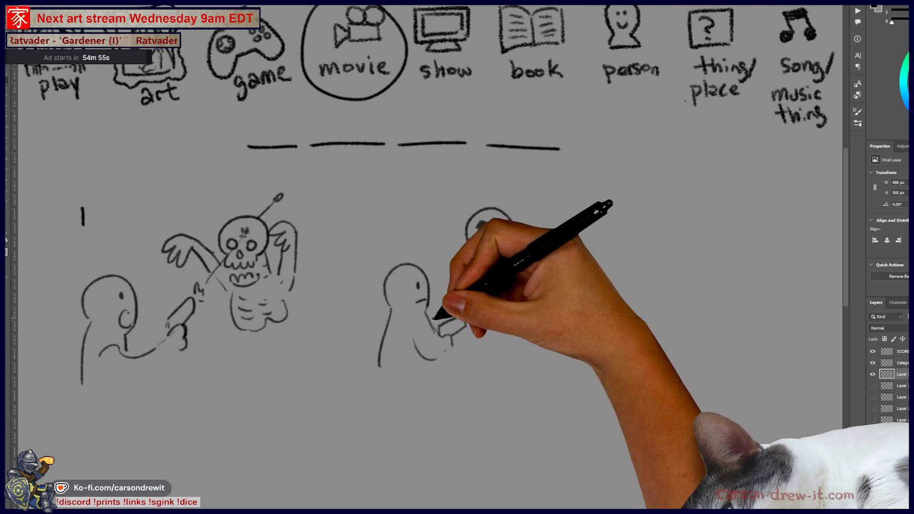
drag(457, 340, 470, 349)
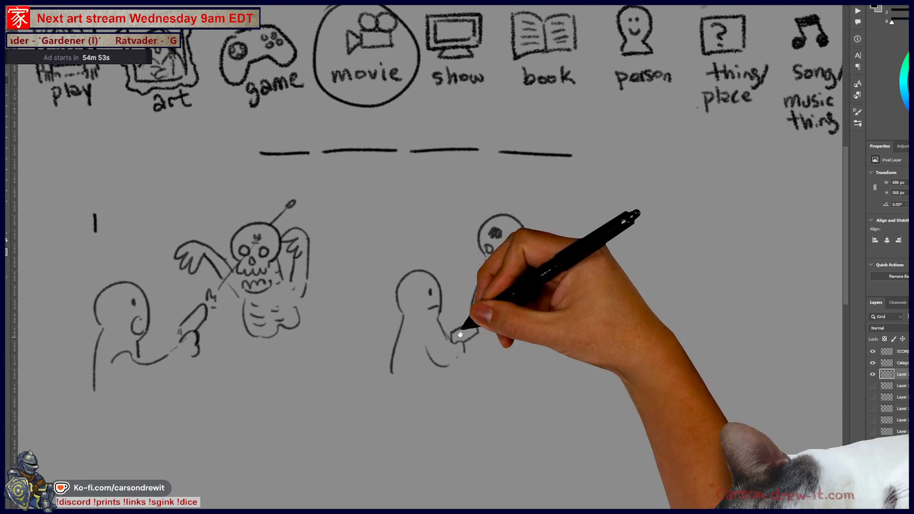
drag(384, 214, 400, 223)
drag(498, 153, 572, 156)
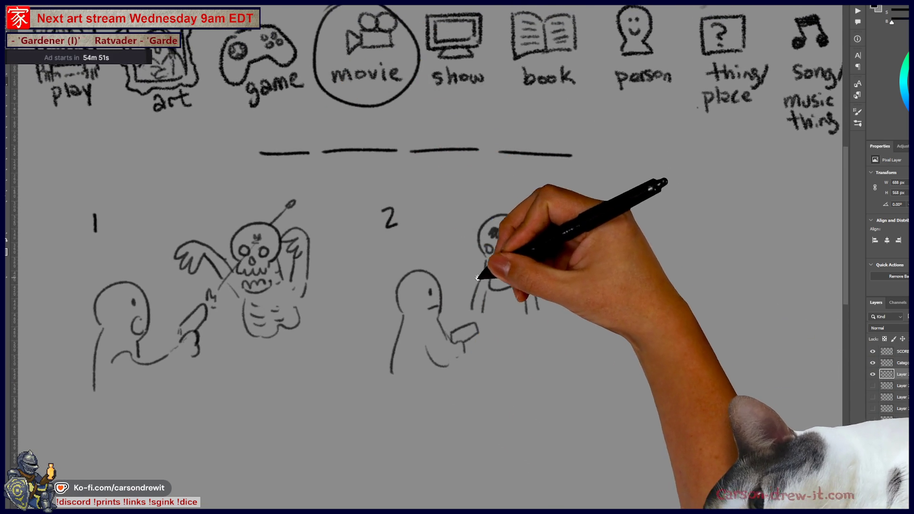
drag(476, 277, 456, 269)
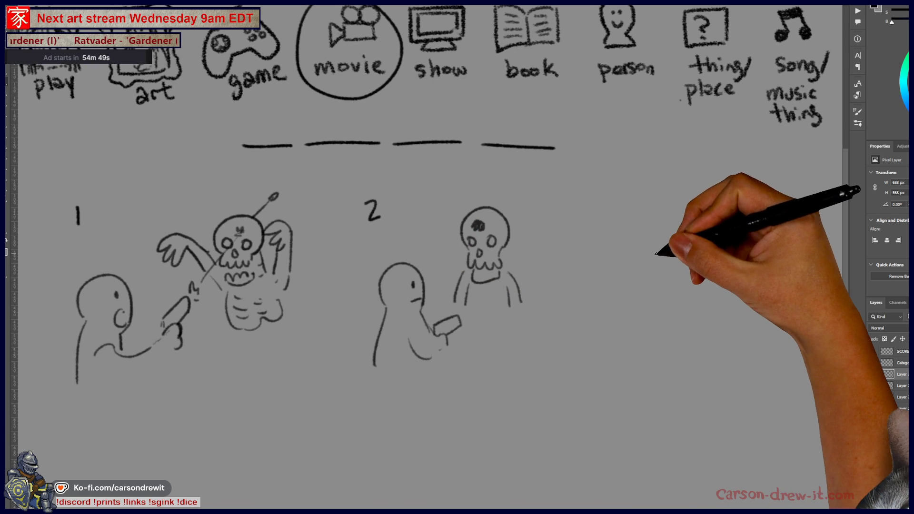
drag(606, 191, 607, 210)
mouse_move(629, 243)
mouse_down()
mouse_move(583, 238)
mouse_move(623, 224)
mouse_up()
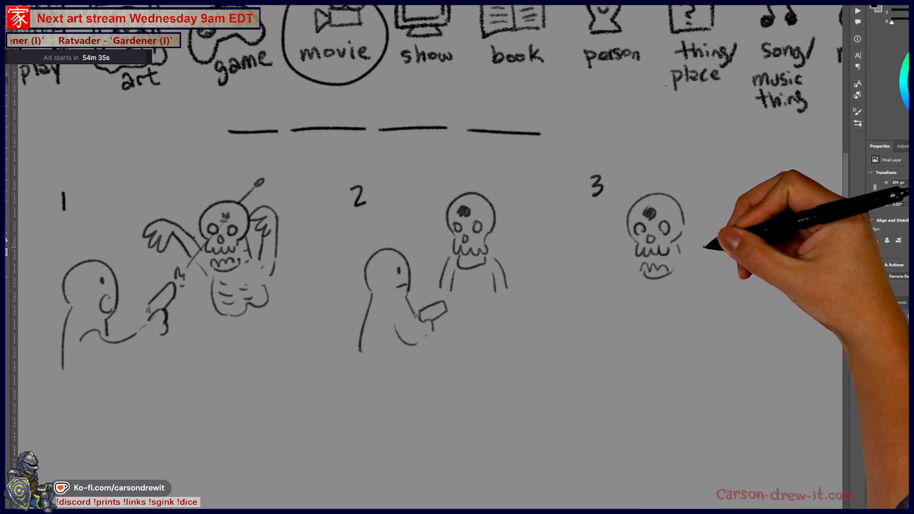
Step: Draw panel 3's winged skeleton with body and raised hand, plus a frightened figure to its left
drag(685, 238, 709, 248)
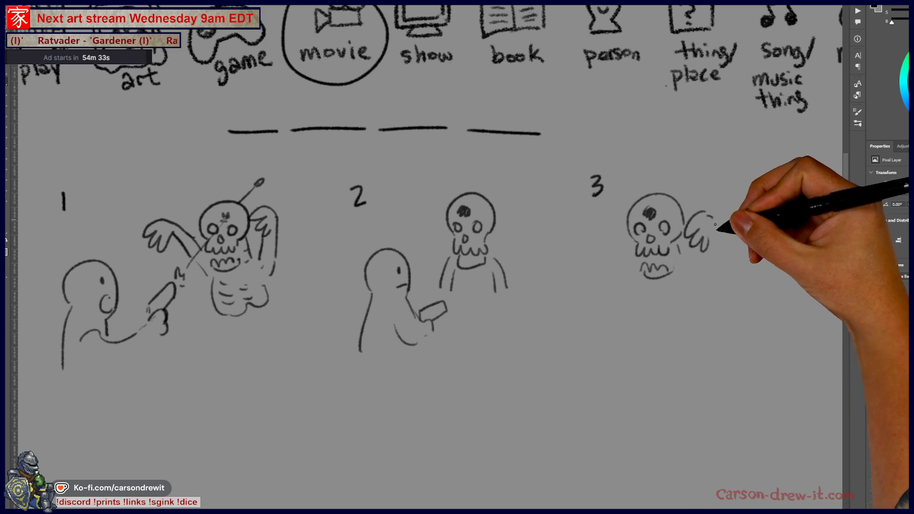
drag(706, 213, 708, 270)
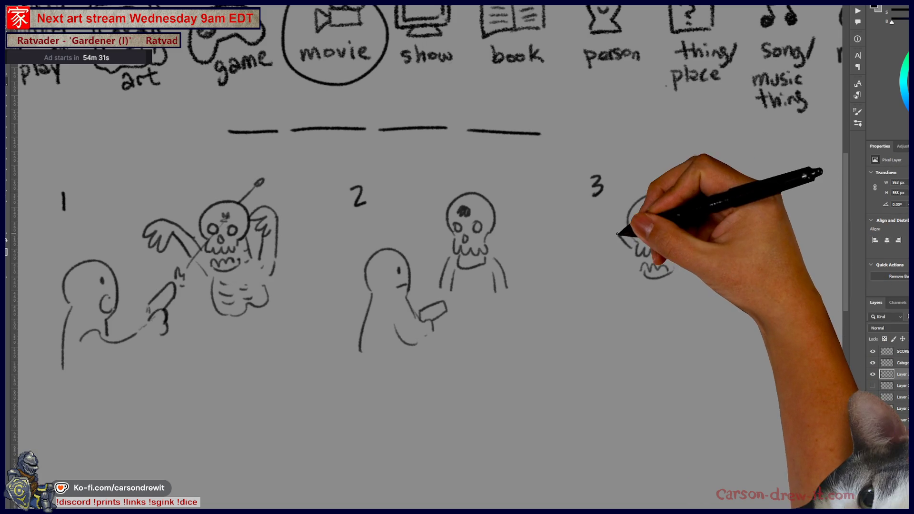
drag(614, 232, 596, 249)
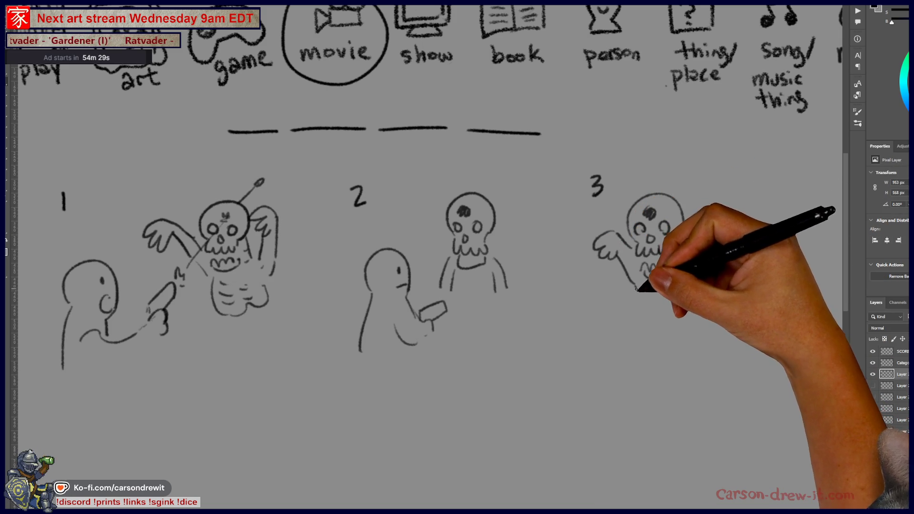
drag(649, 288, 662, 320)
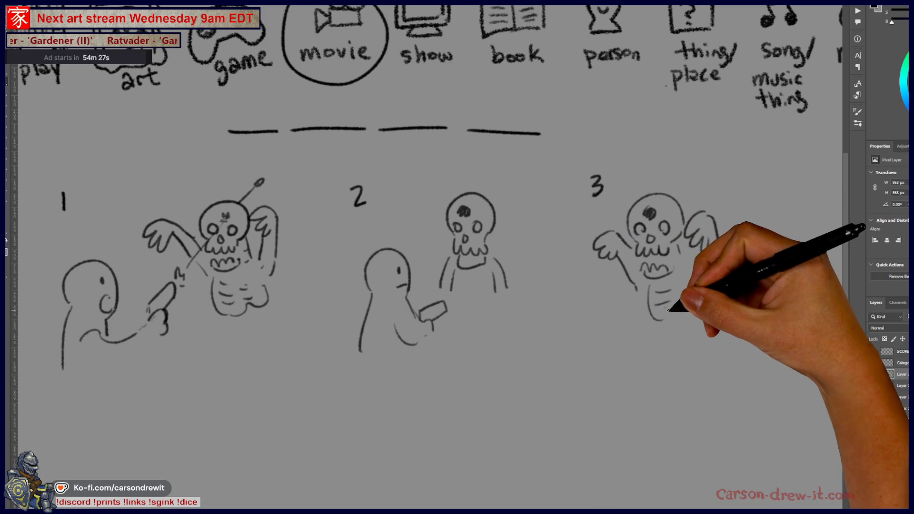
drag(562, 307, 593, 295)
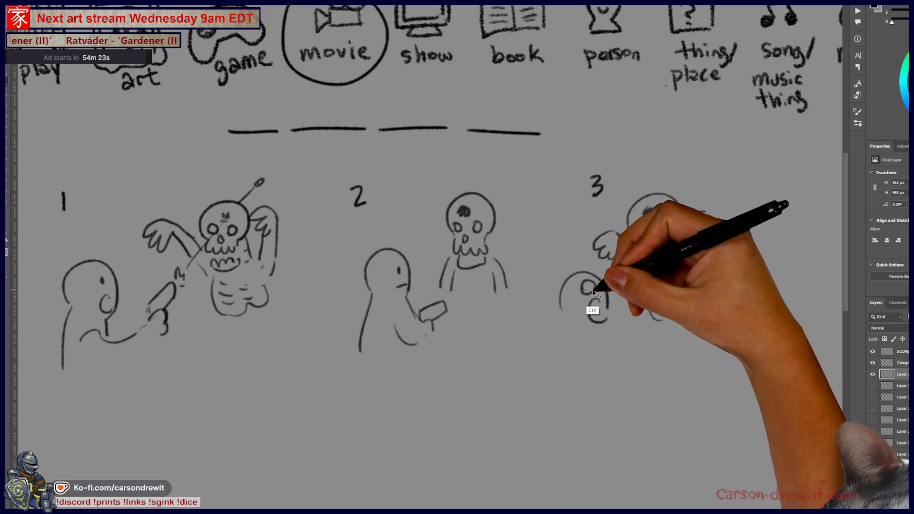
drag(561, 311, 582, 332)
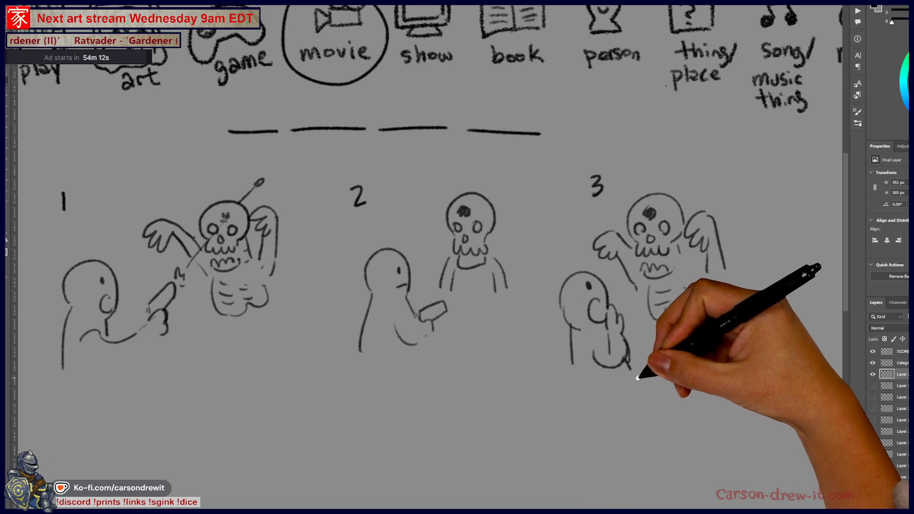
Step: Draw a border line along the left and bottom of the three clues
drag(638, 378, 625, 390)
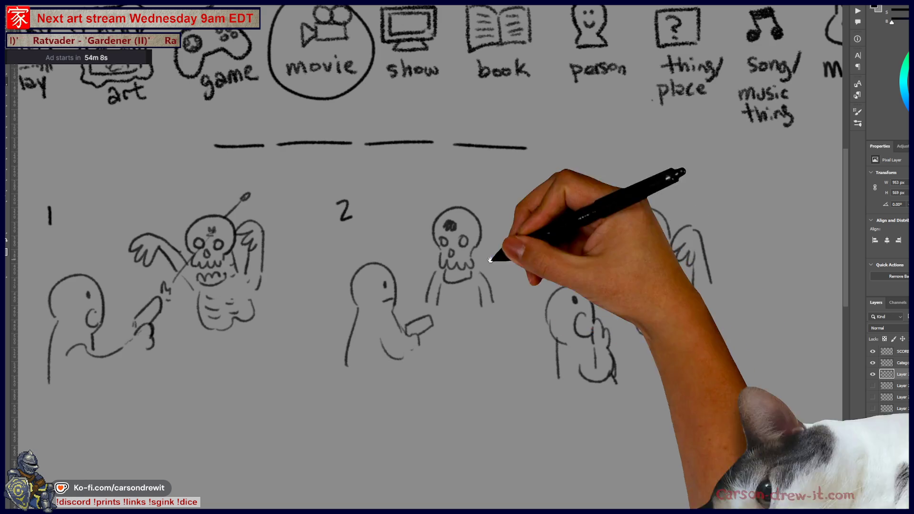
drag(528, 347, 547, 384)
mouse_move(420, 255)
mouse_down()
mouse_move(444, 207)
mouse_move(453, 213)
mouse_up()
mouse_move(74, 175)
mouse_down()
mouse_move(74, 394)
mouse_move(733, 395)
mouse_up()
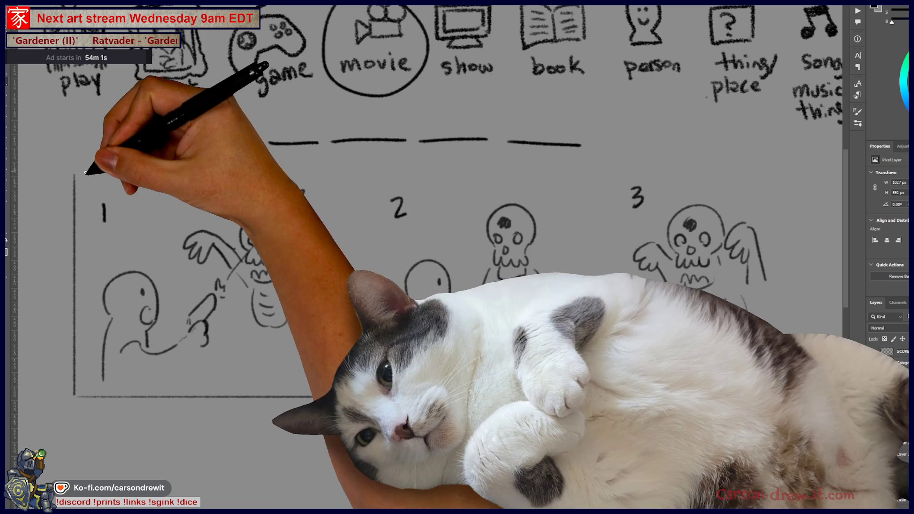
Step: Close the clue panel's frame with straight top and right borders
drag(76, 170, 170, 171)
shift+click(780, 170)
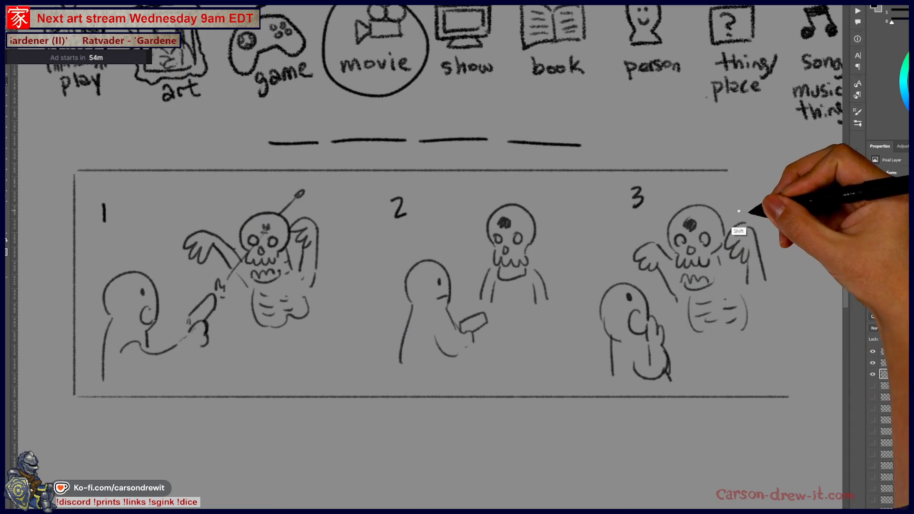
shift+click(781, 394)
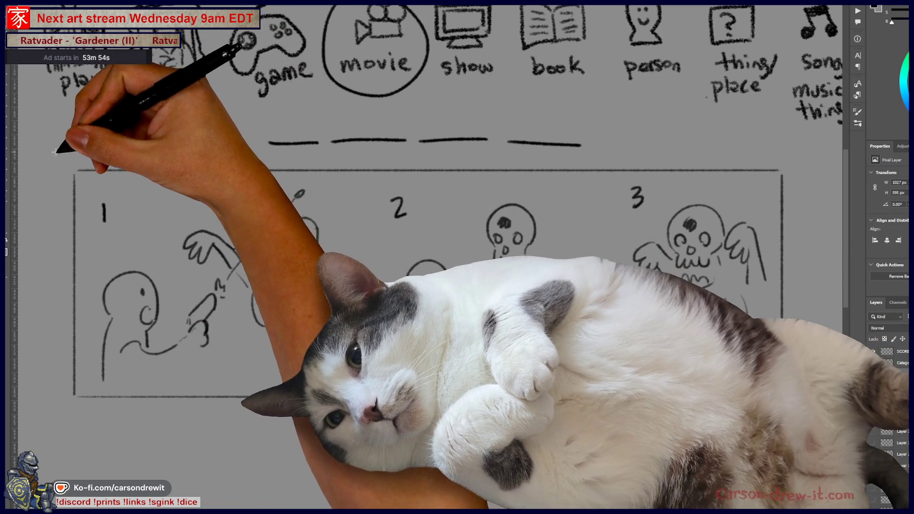
Step: Select the whole three-panel strip and scale it down with Ctrl+T
mouse_move(55, 152)
mouse_down()
mouse_move(681, 425)
mouse_move(783, 421)
mouse_up()
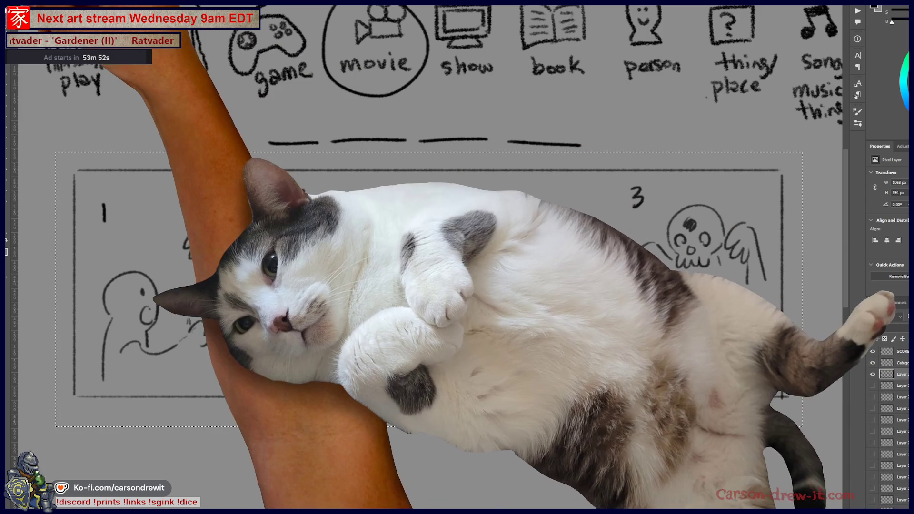
key(ctrl+t)
mouse_move(802, 152)
mouse_down()
mouse_move(735, 205)
mouse_move(693, 202)
mouse_up()
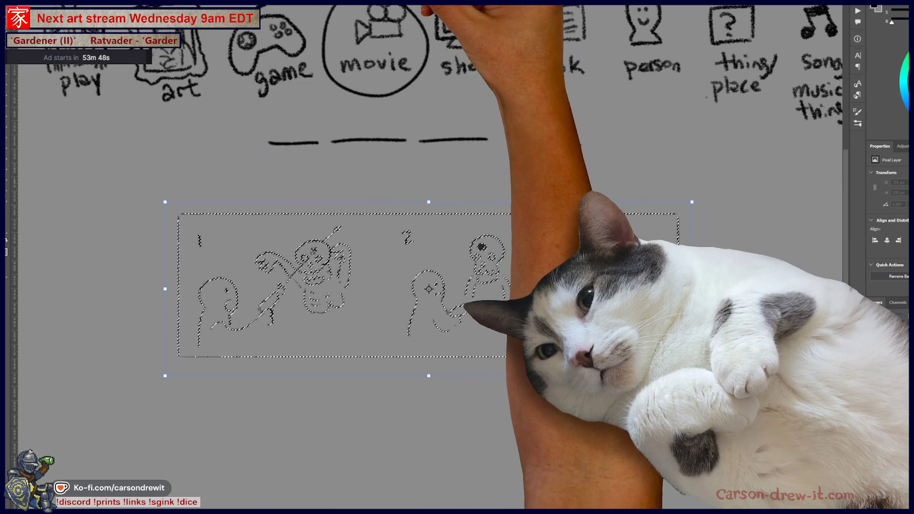
drag(429, 289, 430, 172)
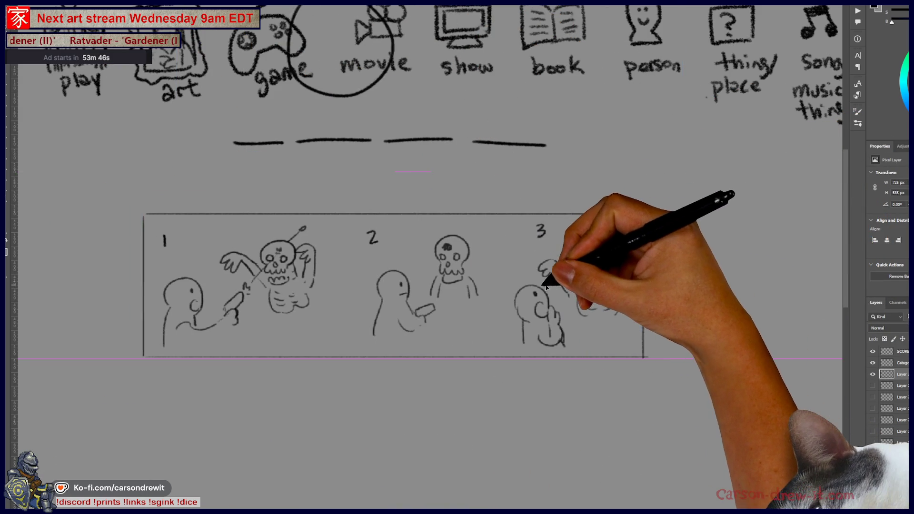
key(Return)
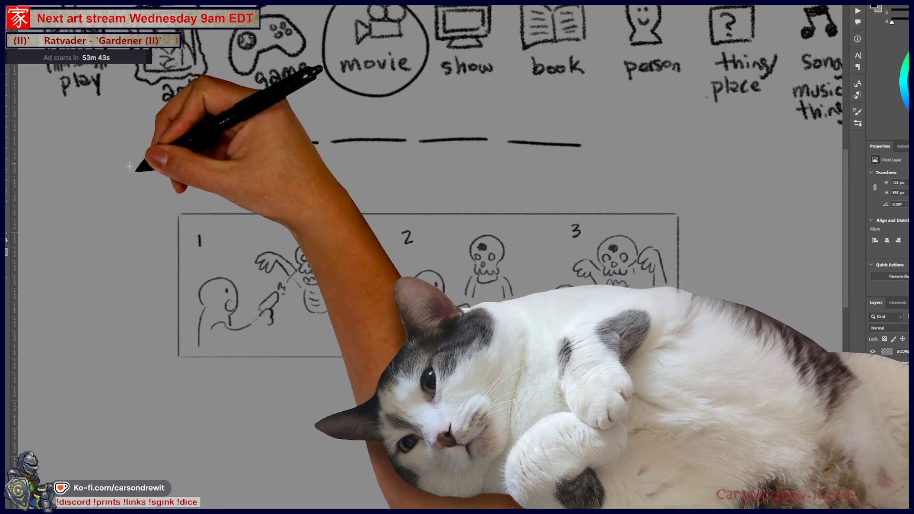
Step: Move the resized strip right to free space on its left, and commit the change
drag(128, 164, 684, 406)
key(ctrl+z)
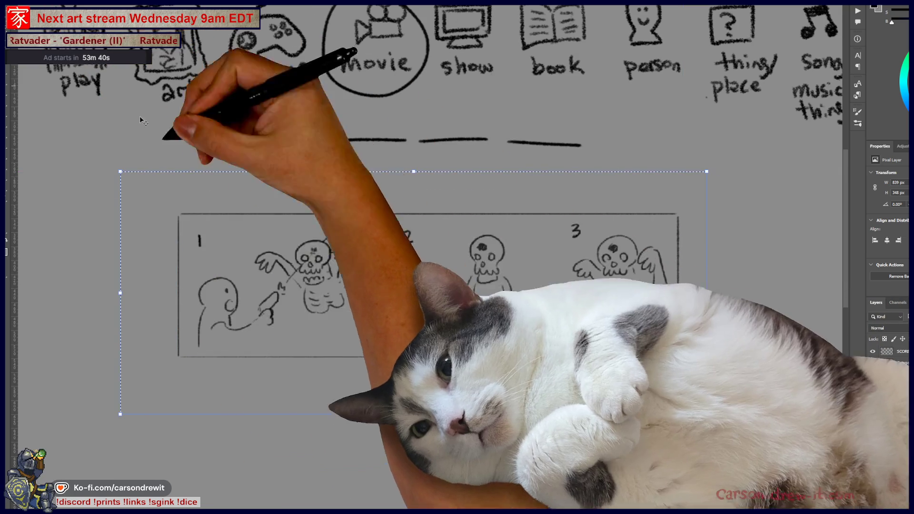
drag(354, 296, 473, 285)
key(ctrl+d)
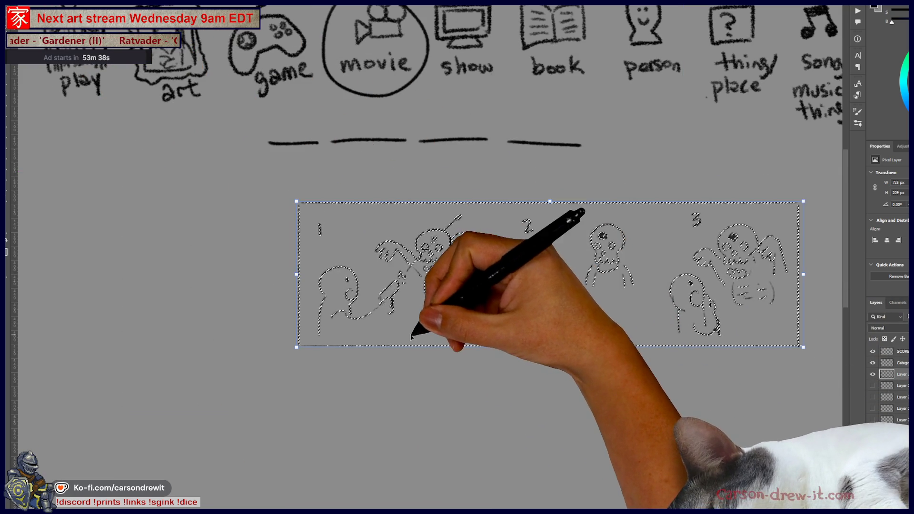
key(ctrl+t)
key(Return)
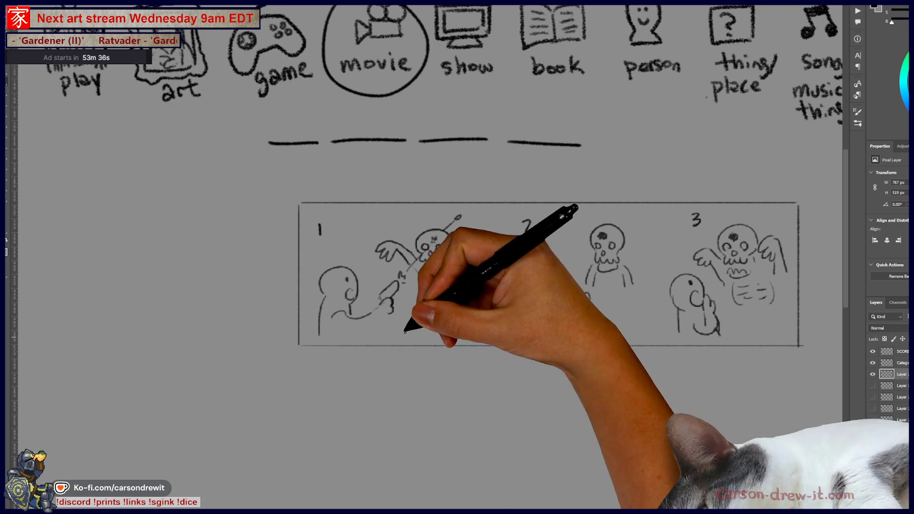
mouse_move(219, 340)
mouse_down()
mouse_move(224, 310)
mouse_move(238, 323)
mouse_move(237, 339)
mouse_up()
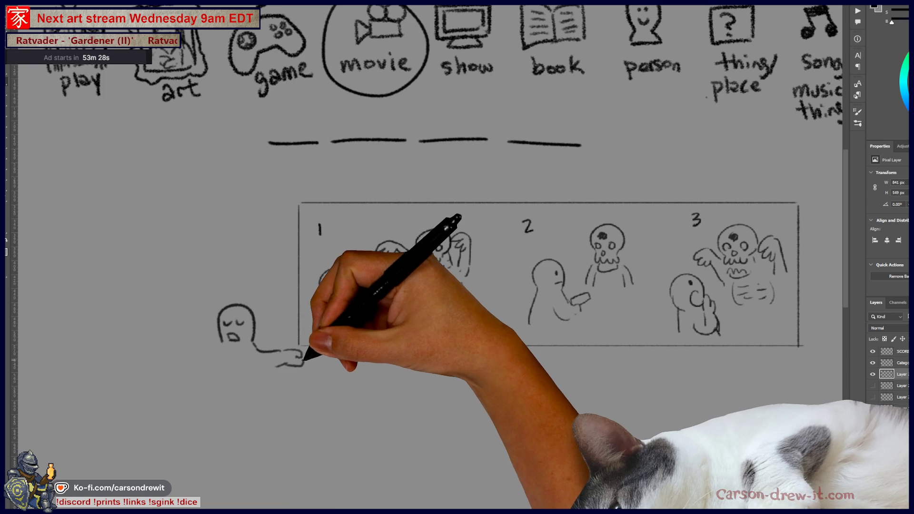
Step: Sketch the presenter left of panel 1 with a long pointer, plus the speech bubble's tail
drag(310, 352, 661, 282)
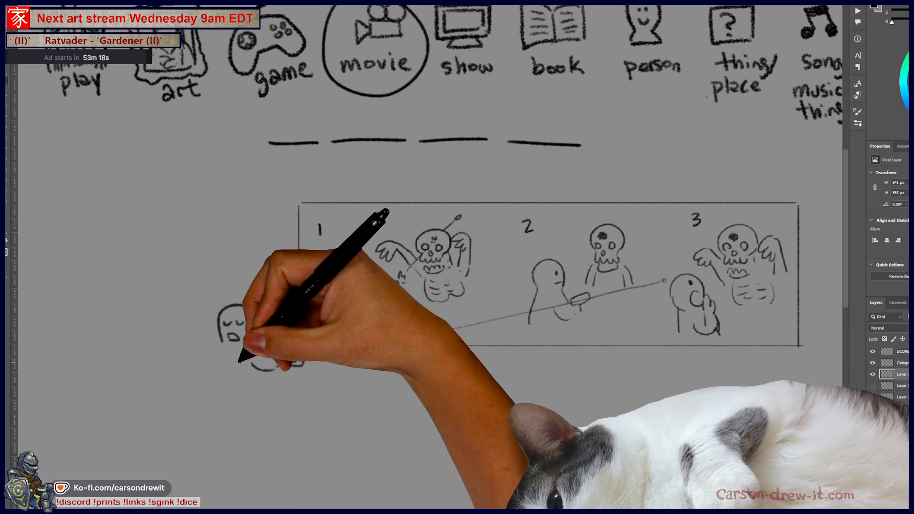
mouse_move(218, 346)
mouse_down()
mouse_move(214, 361)
mouse_move(245, 367)
mouse_move(232, 377)
mouse_move(256, 371)
mouse_move(229, 386)
mouse_move(265, 373)
mouse_move(227, 326)
mouse_up()
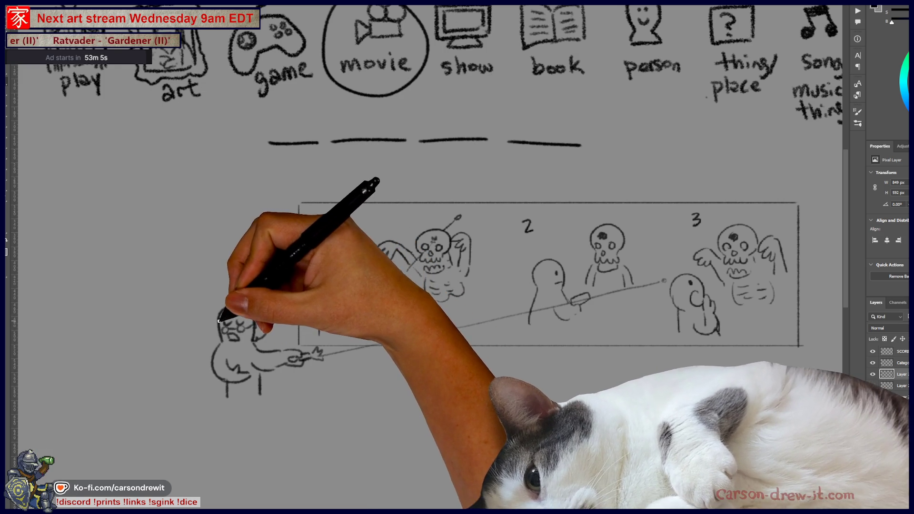
mouse_move(257, 166)
mouse_down()
mouse_move(241, 204)
mouse_move(241, 286)
mouse_move(296, 173)
mouse_move(551, 163)
mouse_move(615, 119)
mouse_up()
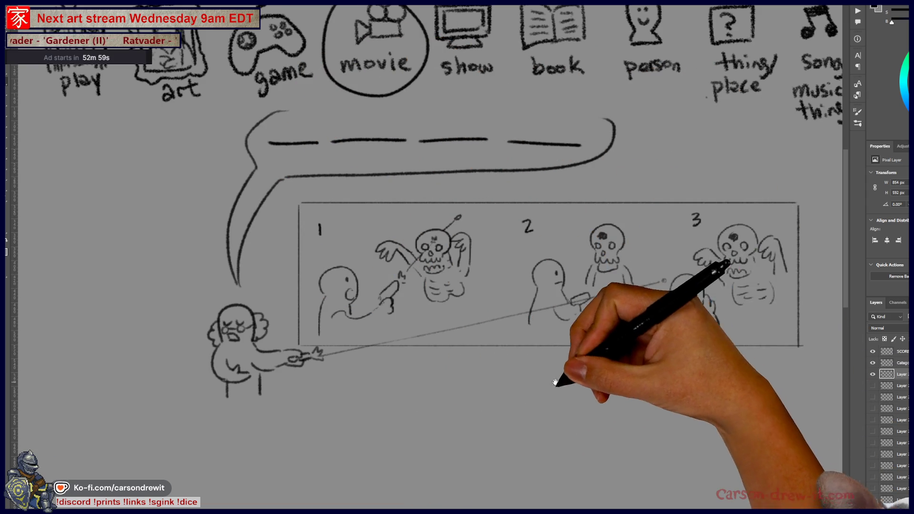
Step: Draw the first audience heads and shoulders along the bottom of the board
drag(561, 388, 577, 395)
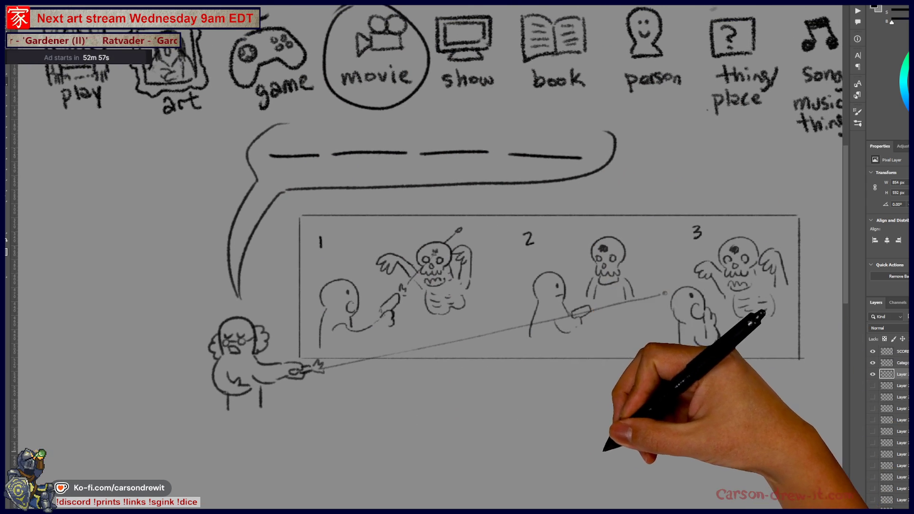
key(ctrl+plus)
drag(543, 424, 506, 433)
key(ctrl+minus)
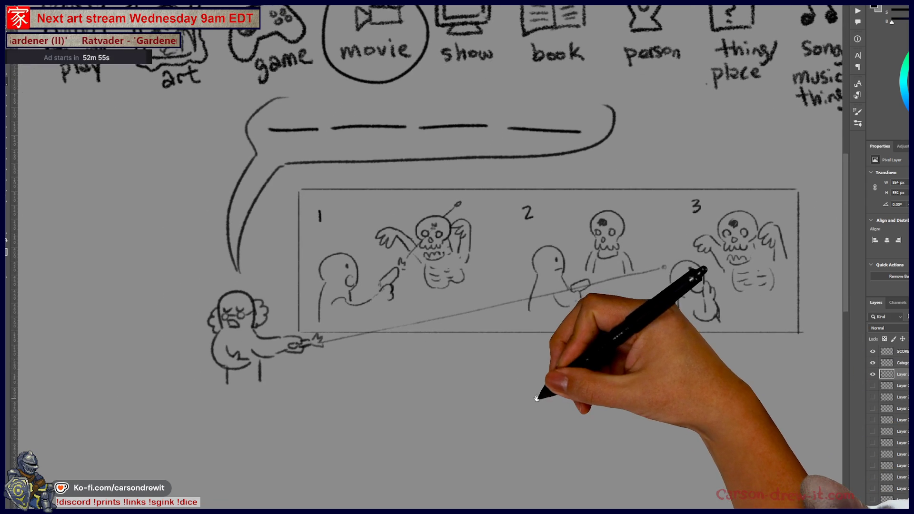
mouse_move(131, 419)
mouse_down()
mouse_move(226, 427)
mouse_move(268, 412)
mouse_up()
drag(180, 442, 235, 450)
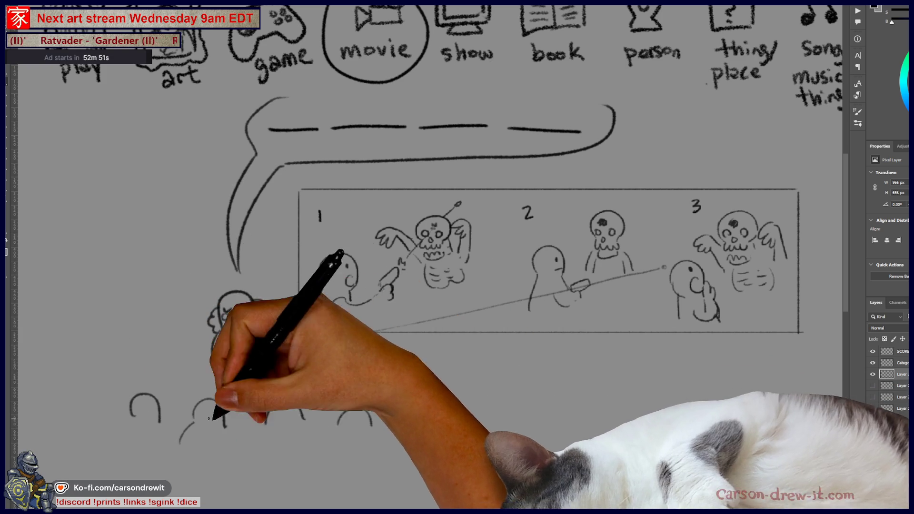
drag(265, 424, 286, 419)
drag(261, 450, 314, 456)
Step: Extend the audience row with more members, ending with a fifth, smaller one
drag(98, 433, 157, 452)
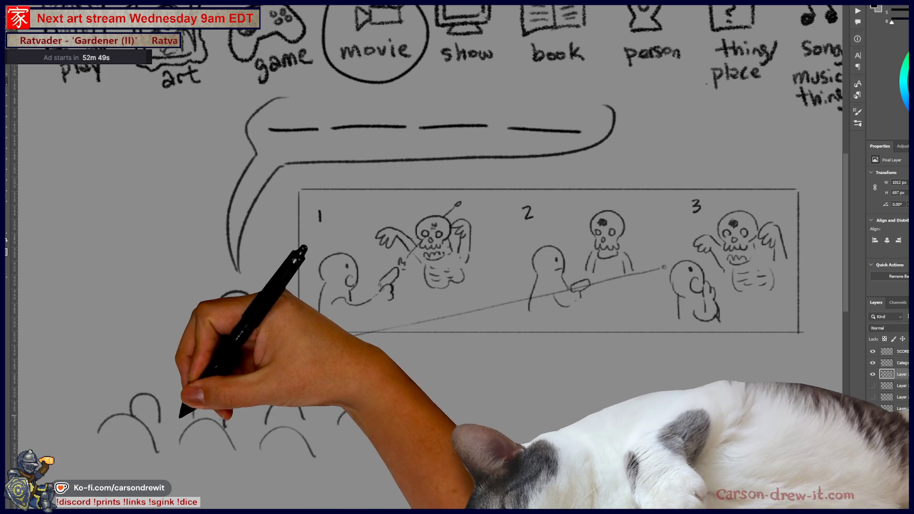
mouse_move(221, 309)
mouse_down()
mouse_move(267, 312)
mouse_move(257, 317)
mouse_up()
drag(214, 333, 224, 362)
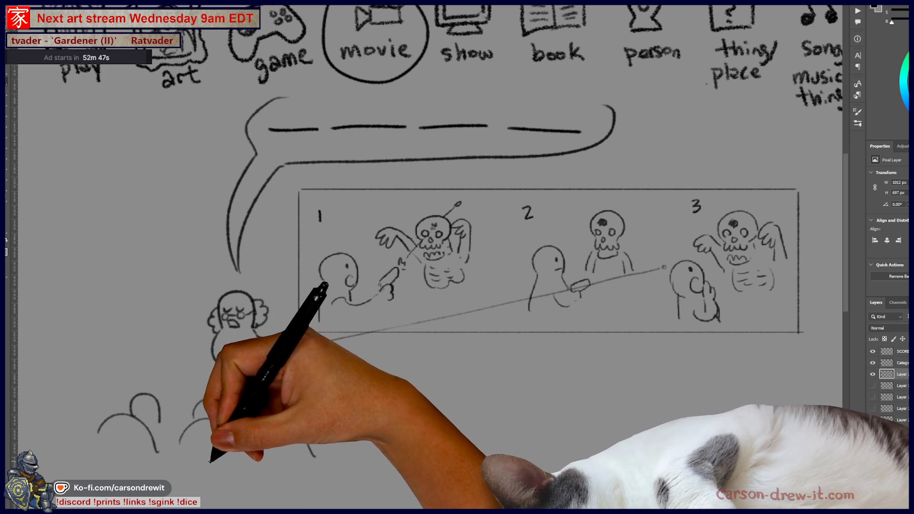
drag(286, 342, 335, 339)
drag(291, 428, 306, 430)
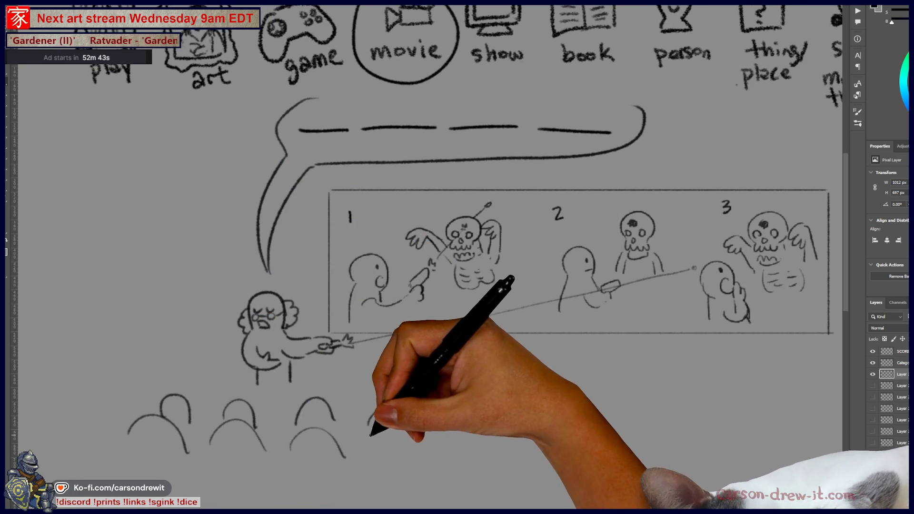
mouse_move(362, 458)
mouse_down()
mouse_move(402, 433)
mouse_move(418, 457)
mouse_up()
mouse_move(464, 419)
mouse_down()
mouse_move(488, 448)
mouse_move(412, 458)
mouse_up()
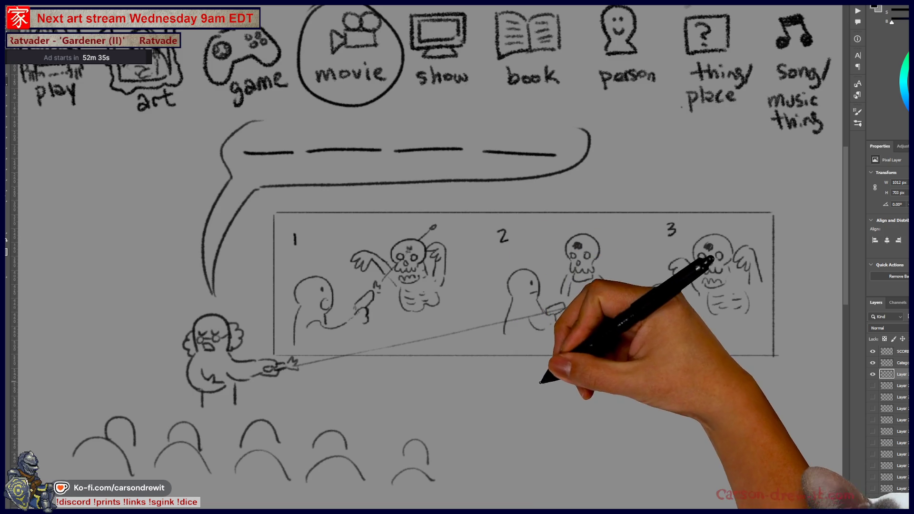
drag(547, 388, 512, 392)
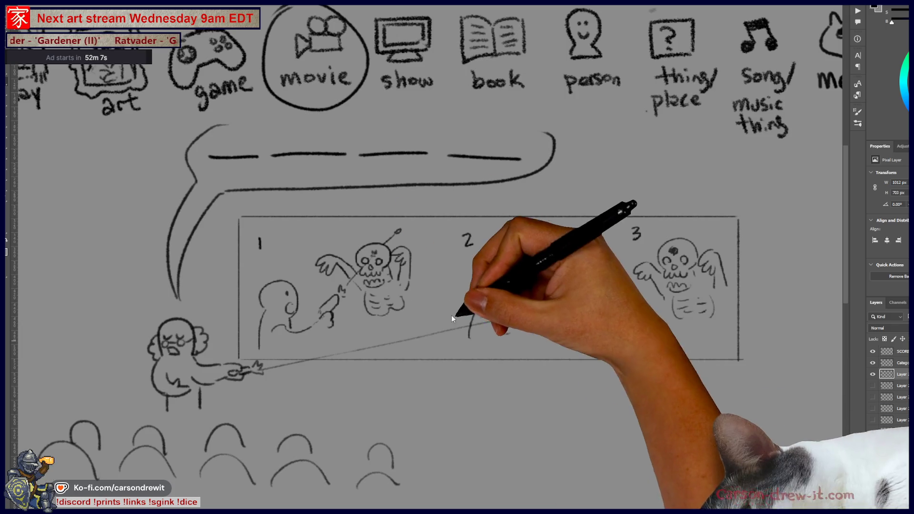
drag(375, 189, 399, 187)
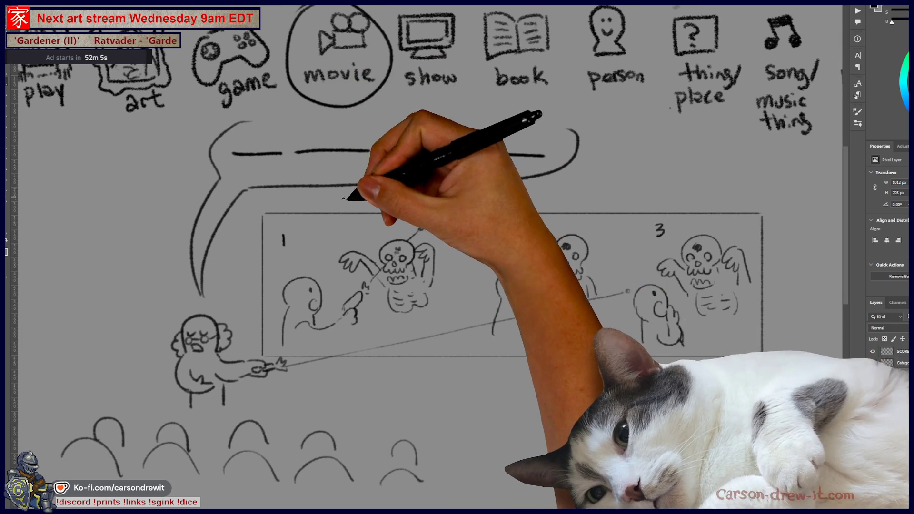
Step: Circle the first blanks and draw arrows from them to the skeletons in the panels
mouse_move(281, 122)
mouse_down()
mouse_move(317, 106)
mouse_move(395, 231)
mouse_up()
drag(412, 237, 422, 227)
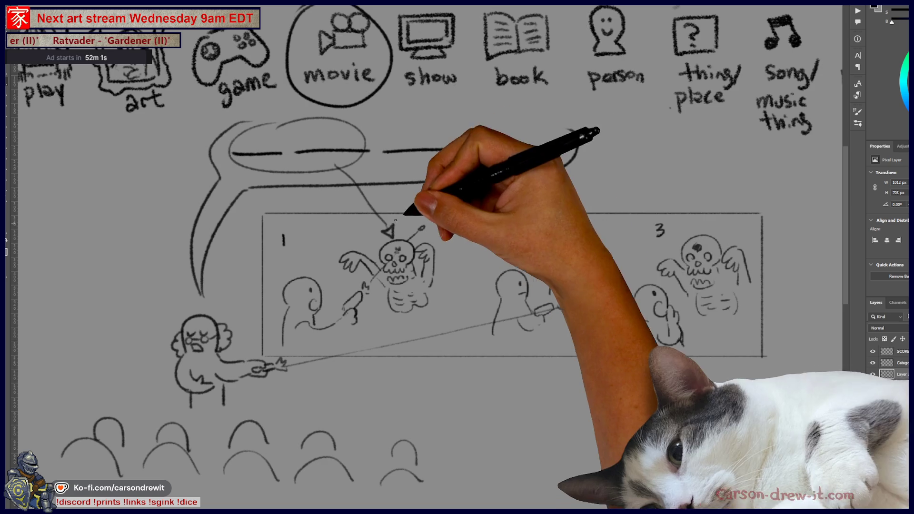
mouse_move(514, 201)
mouse_down()
mouse_move(452, 184)
mouse_move(428, 211)
mouse_up()
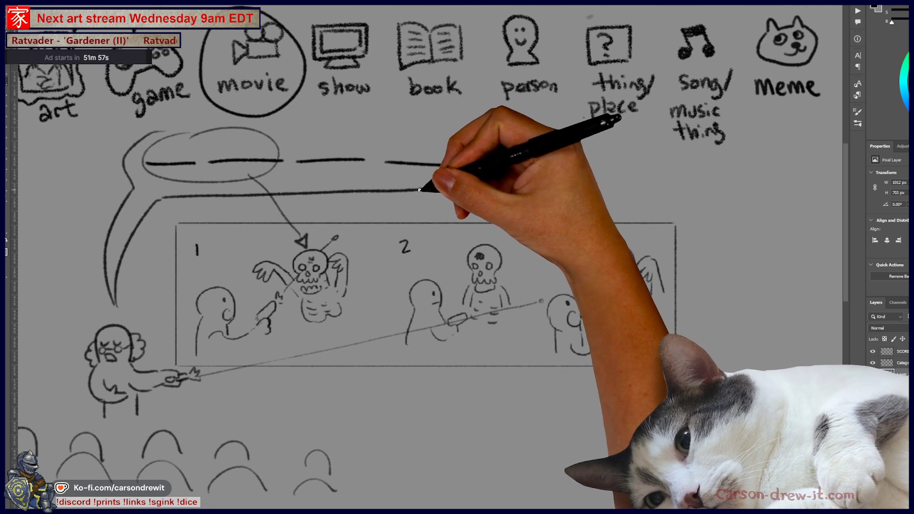
mouse_move(418, 194)
mouse_down()
mouse_move(373, 163)
mouse_move(260, 175)
mouse_move(548, 241)
mouse_move(593, 265)
mouse_up()
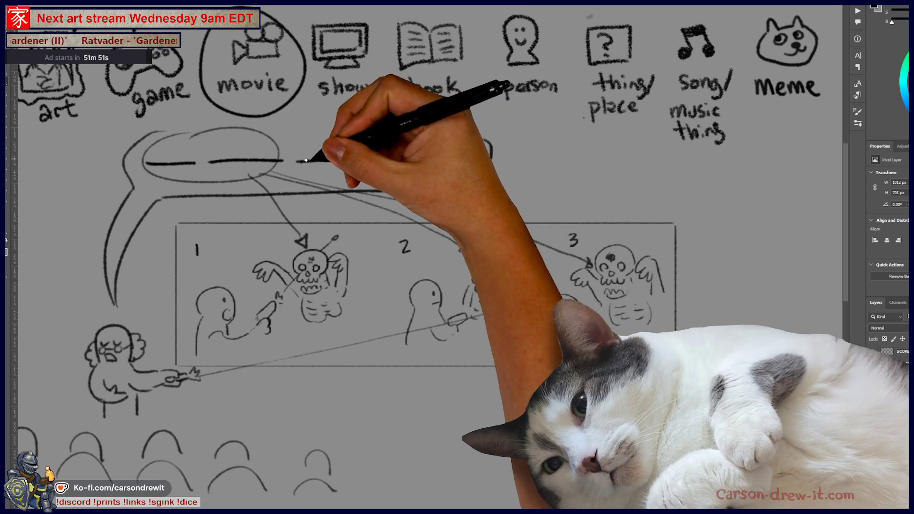
mouse_move(438, 173)
mouse_down()
mouse_move(409, 166)
mouse_move(454, 188)
mouse_up()
Step: Circle the fourth blank with an arrow to a circled RIP tombstone, then mark the middle blank
mouse_move(429, 129)
mouse_down()
mouse_move(480, 147)
mouse_move(485, 138)
mouse_move(565, 155)
mouse_move(612, 147)
mouse_move(601, 159)
mouse_move(618, 161)
mouse_up()
drag(561, 196, 652, 188)
mouse_move(574, 142)
mouse_down()
mouse_move(569, 151)
mouse_move(588, 143)
mouse_move(614, 166)
mouse_up()
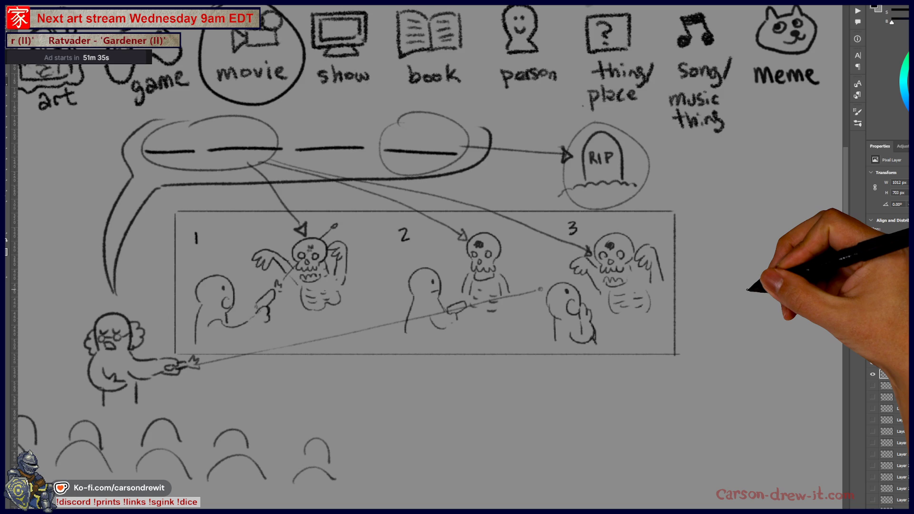
drag(500, 343, 624, 355)
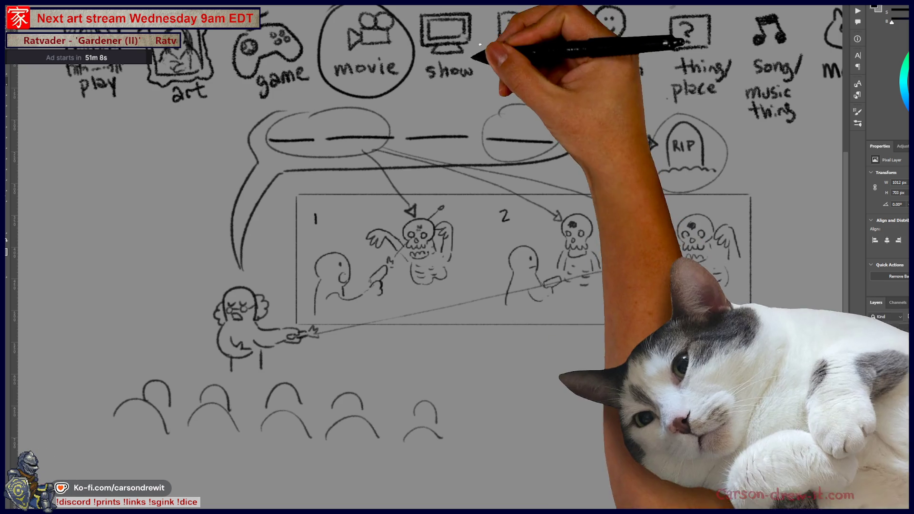
drag(465, 106, 425, 127)
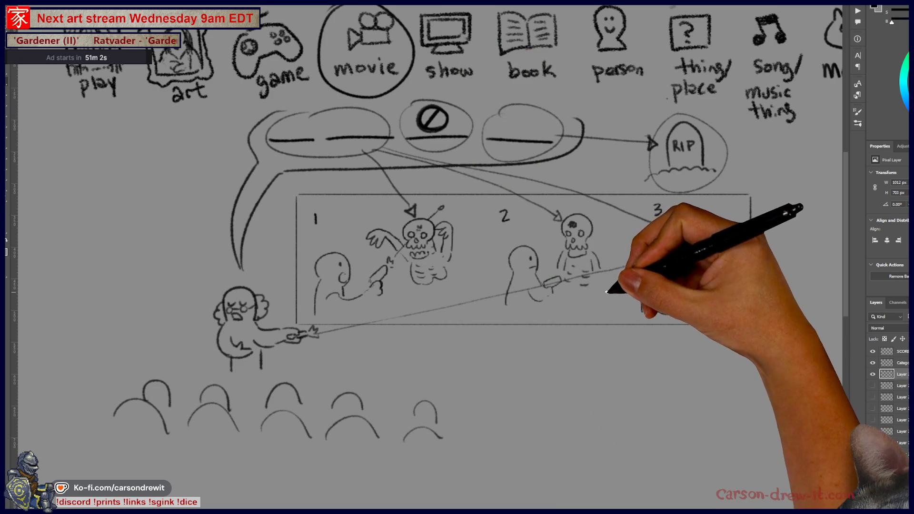
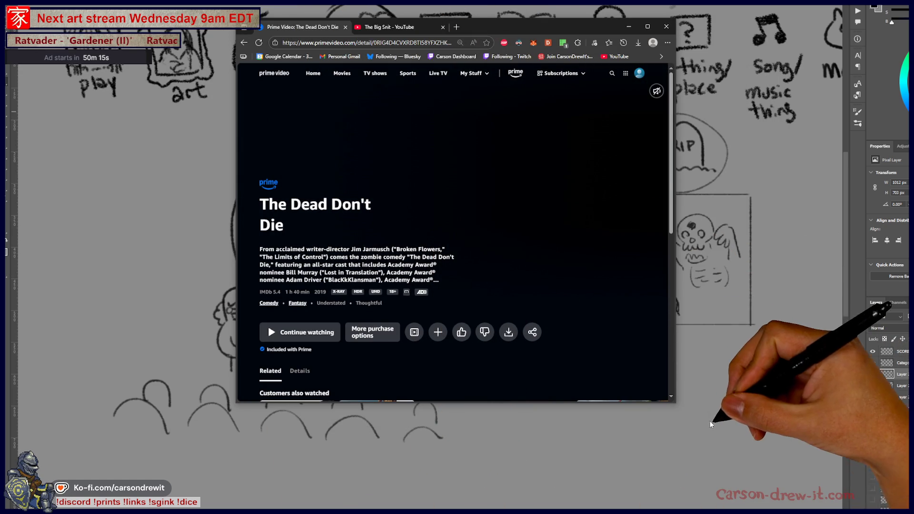
Step: Enlarge the Prime Video window playing The Dead Don't Die, then minimize it back to Photoshop
drag(676, 405, 791, 461)
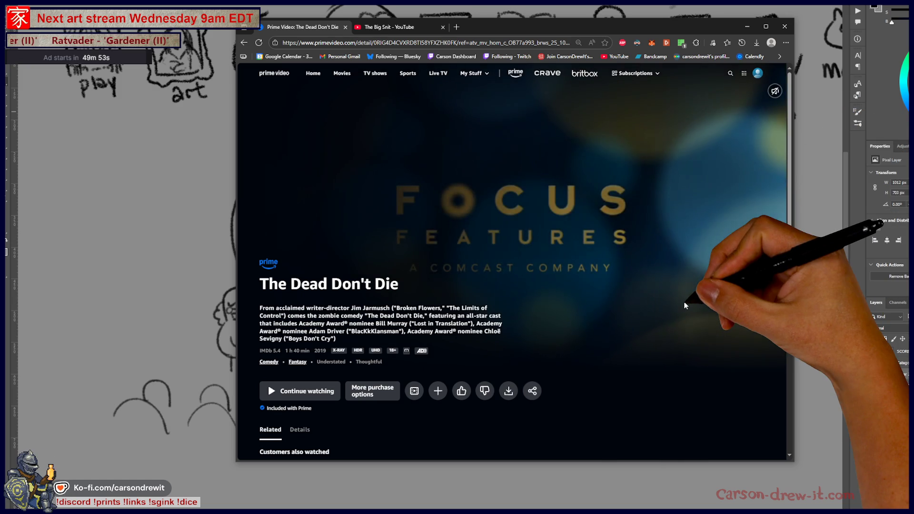
scroll(681, 310, down, 2)
scroll(680, 312, up, 2)
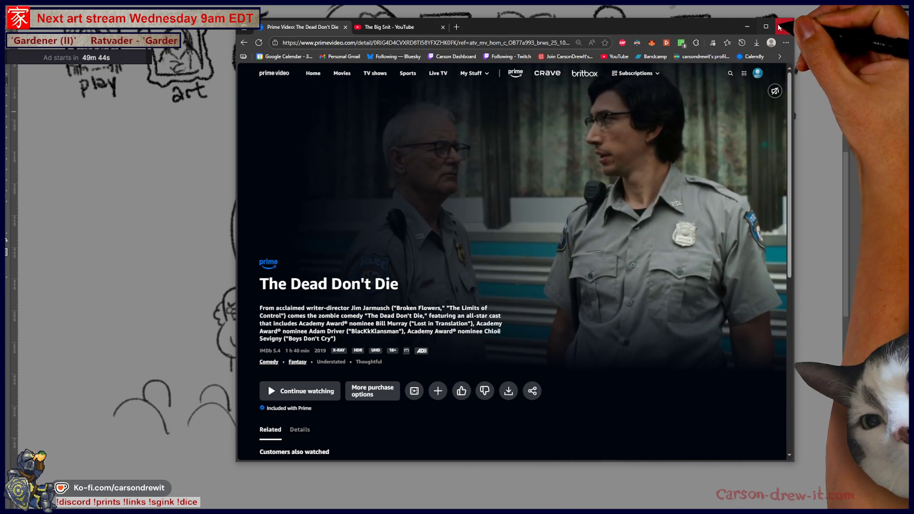
click(747, 25)
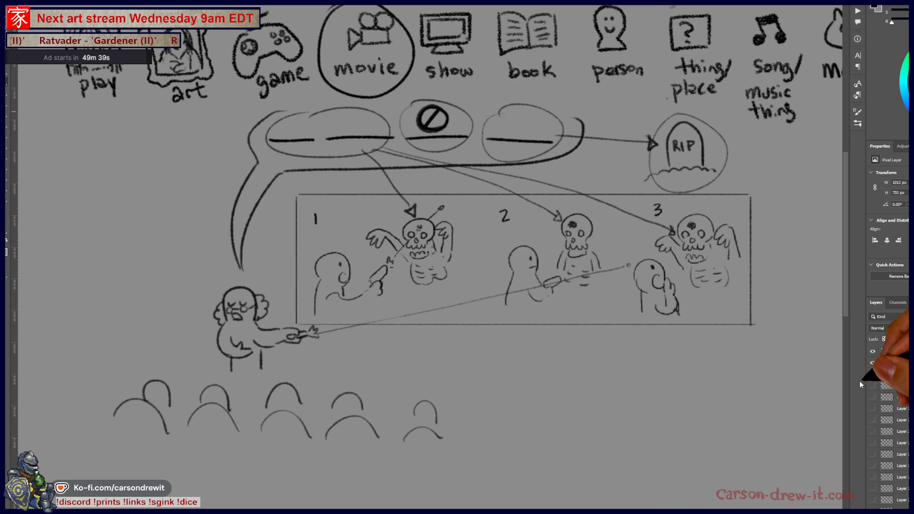
Step: Hide the previous skeleton and toilet-and-knife sketch layers in the Layers panel
click(873, 374)
click(873, 386)
click(873, 386)
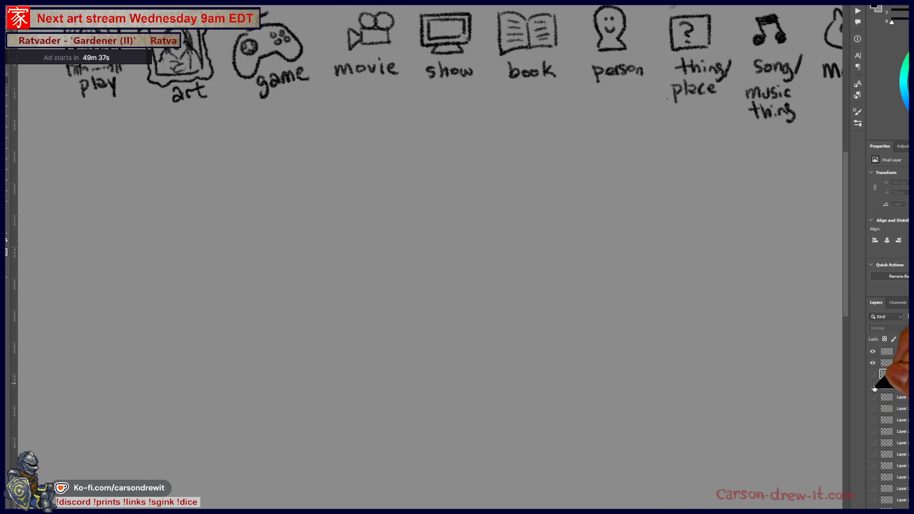
click(873, 397)
click(874, 397)
click(873, 374)
click(872, 375)
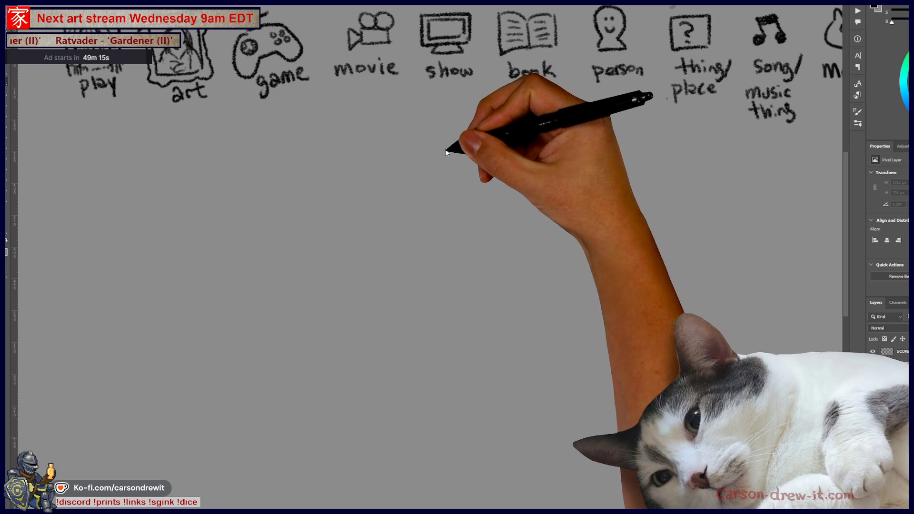
Step: Circle the movie icon in the category row
mouse_move(493, 164)
mouse_down()
mouse_move(515, 219)
mouse_move(555, 211)
mouse_up()
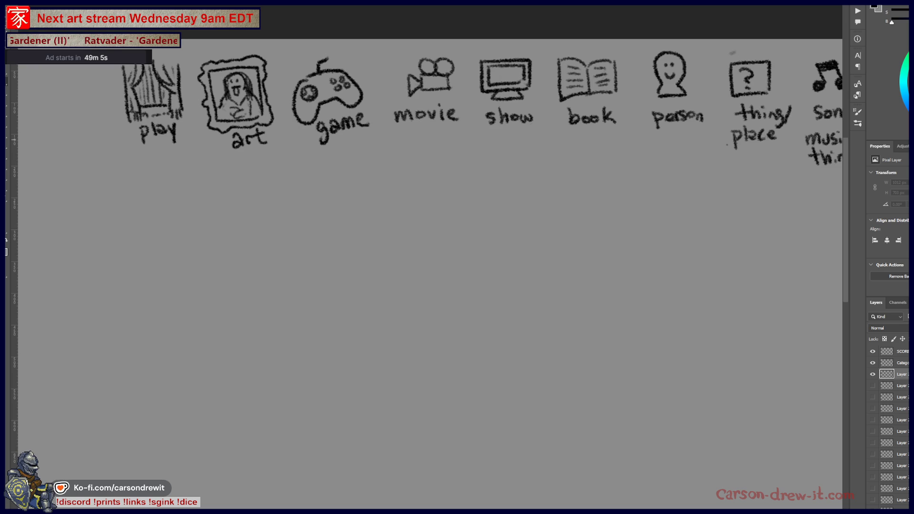
mouse_move(427, 42)
mouse_down()
mouse_move(430, 143)
mouse_move(457, 50)
mouse_up()
drag(415, 99, 349, 63)
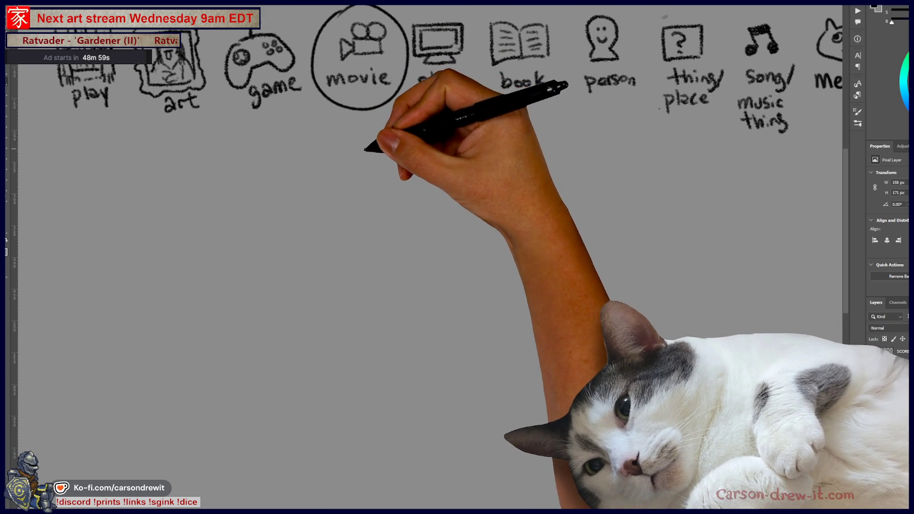
Step: Draw a blank answer line below the movie icon
drag(344, 149, 439, 151)
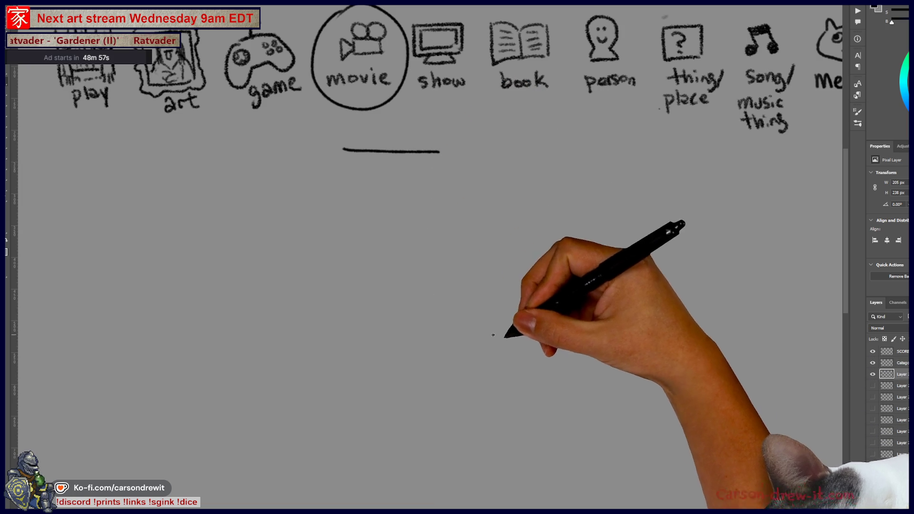
mouse_move(556, 328)
mouse_down()
mouse_move(585, 330)
mouse_move(606, 286)
mouse_up()
mouse_move(533, 208)
mouse_down()
mouse_move(547, 233)
mouse_move(535, 241)
mouse_move(510, 224)
mouse_up()
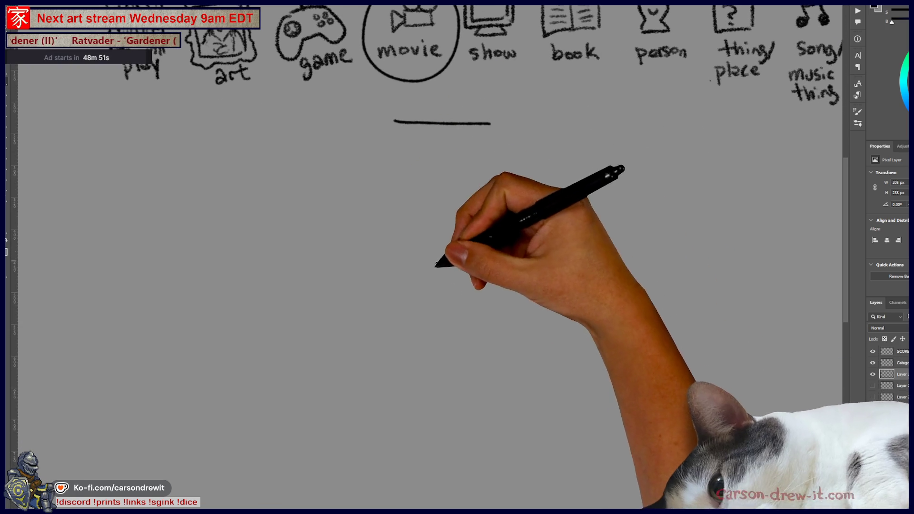
Step: Sketch a figure with a round head holding a video camera, with lens, body and legs
mouse_move(380, 286)
mouse_down()
mouse_move(450, 291)
mouse_move(427, 312)
mouse_up()
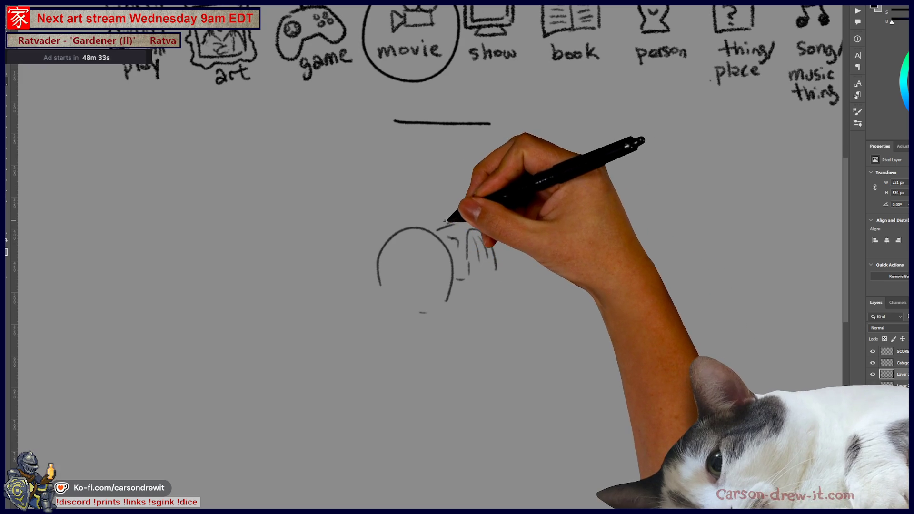
mouse_move(395, 226)
mouse_down()
mouse_move(397, 198)
mouse_move(447, 205)
mouse_move(452, 217)
mouse_move(441, 229)
mouse_up()
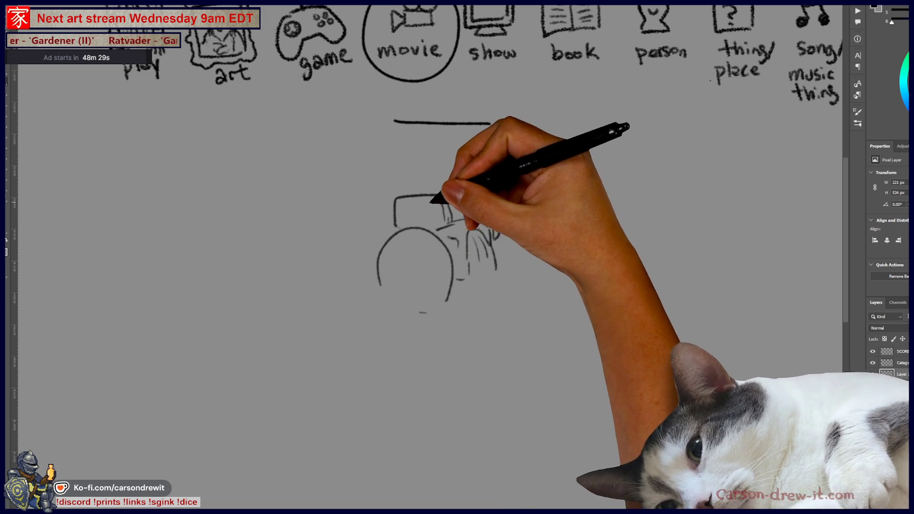
drag(438, 218, 409, 211)
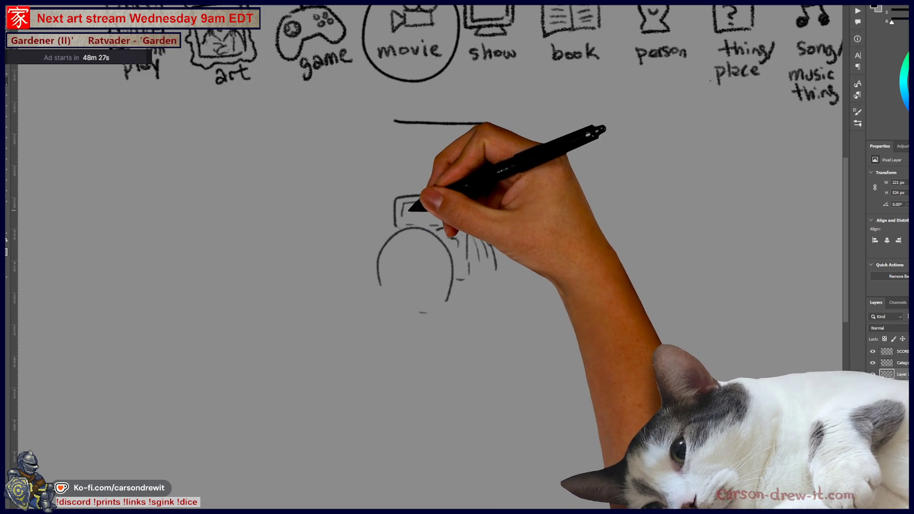
scroll(462, 329, up, 1)
scroll(462, 329, right, 1)
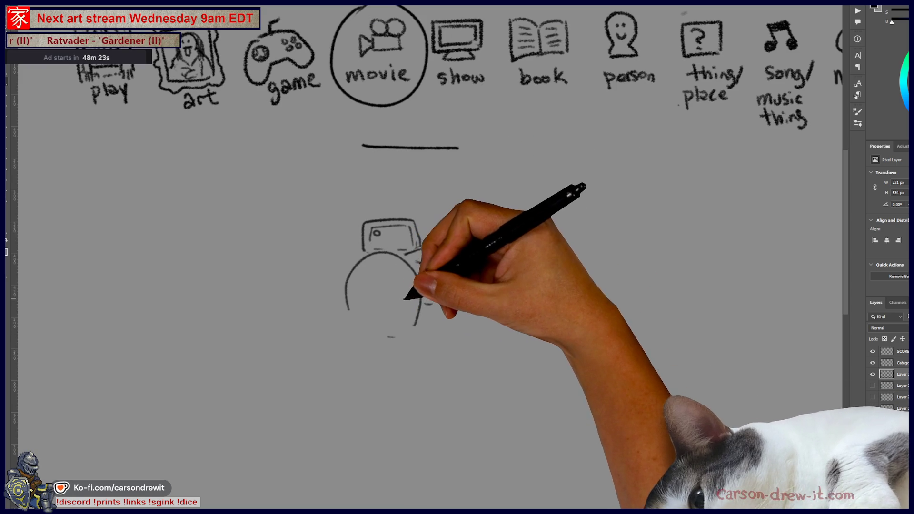
mouse_move(400, 298)
mouse_down()
mouse_move(367, 316)
mouse_move(353, 312)
mouse_move(417, 346)
mouse_move(419, 367)
mouse_up()
mouse_move(435, 259)
mouse_down()
mouse_move(464, 293)
mouse_move(439, 347)
mouse_move(422, 331)
mouse_move(434, 356)
mouse_up()
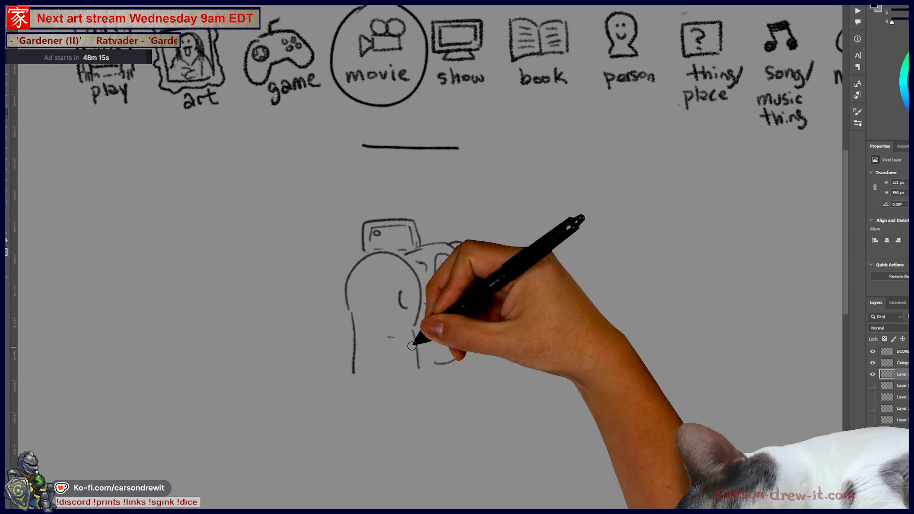
drag(419, 304, 435, 333)
mouse_move(409, 366)
mouse_down()
mouse_move(433, 368)
mouse_move(427, 388)
mouse_up()
drag(358, 375, 359, 385)
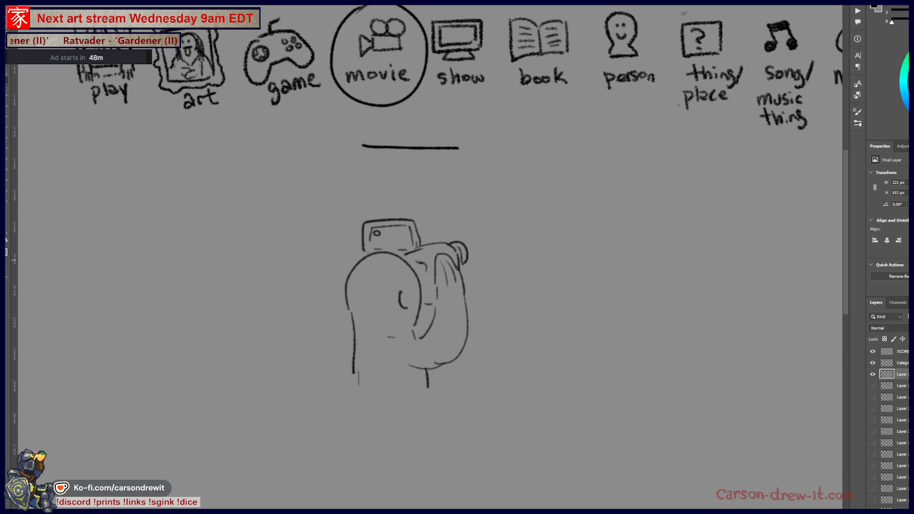
Step: Add the tentacled ghost and a camera speech bubble, then hide the sketch layer
mouse_move(513, 234)
mouse_down()
mouse_move(524, 143)
mouse_move(569, 153)
mouse_up()
mouse_move(528, 212)
mouse_down()
mouse_move(551, 194)
mouse_move(527, 221)
mouse_move(541, 235)
mouse_move(535, 240)
mouse_move(547, 241)
mouse_move(510, 240)
mouse_move(481, 221)
mouse_move(604, 204)
mouse_move(612, 241)
mouse_up()
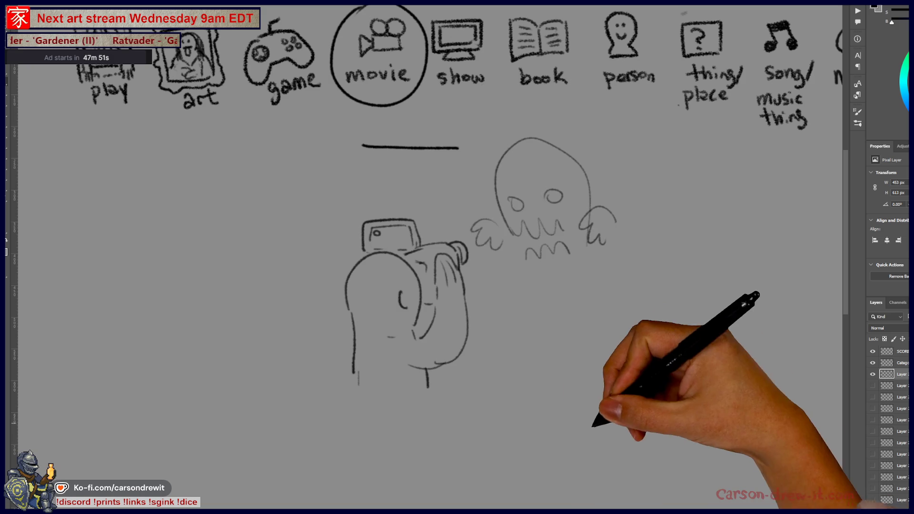
drag(389, 233, 400, 232)
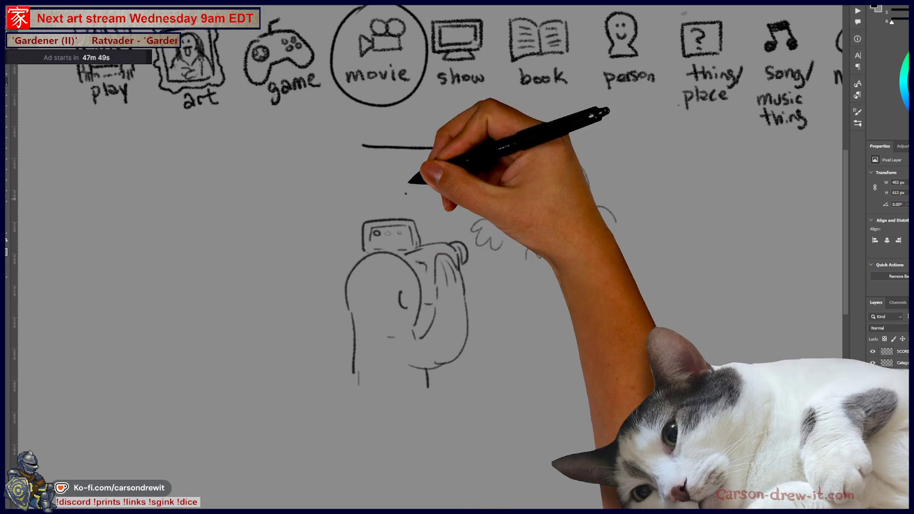
mouse_move(373, 147)
mouse_down()
mouse_move(384, 143)
mouse_move(383, 210)
mouse_up()
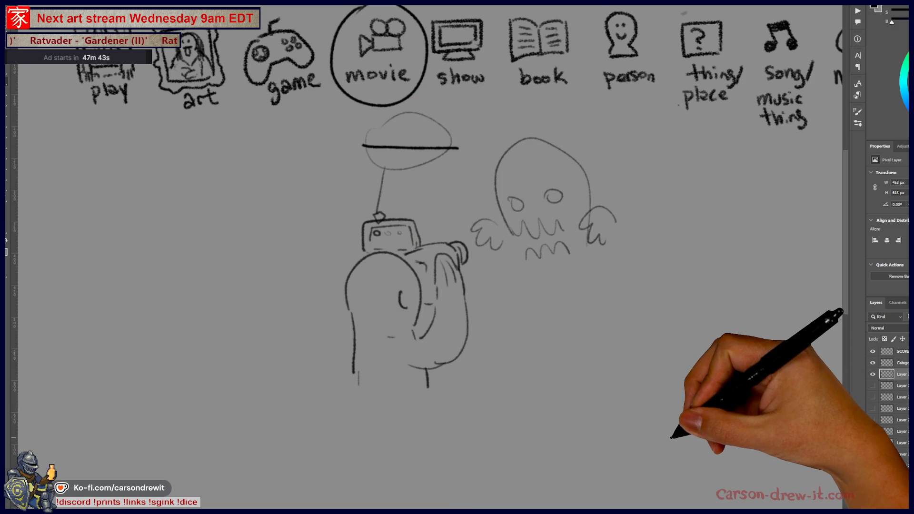
click(874, 377)
Step: Add tally marks to the SCORES list and write two new player names with '- 1'
key(Home)
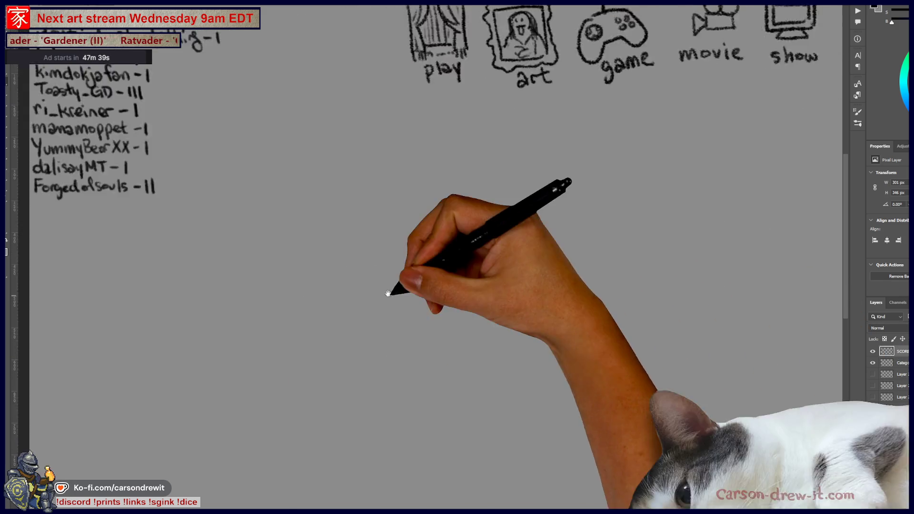
scroll(419, 315, up, 2)
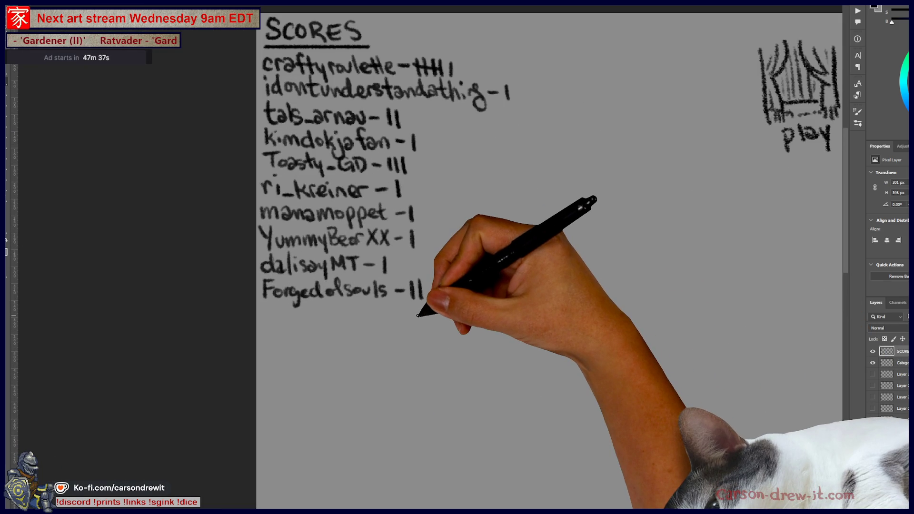
mouse_move(264, 307)
mouse_down()
mouse_move(275, 316)
mouse_move(307, 310)
mouse_move(337, 319)
mouse_move(352, 307)
mouse_move(355, 326)
mouse_up()
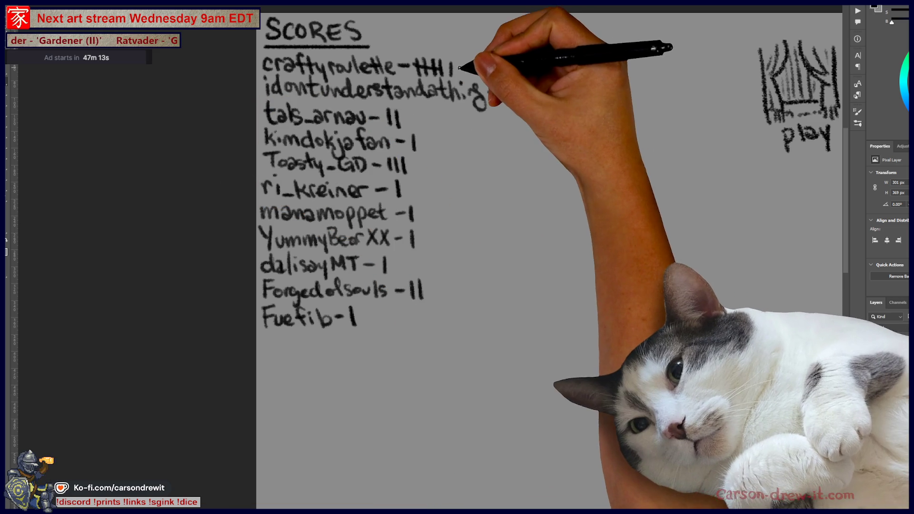
drag(458, 60, 457, 76)
drag(489, 92, 498, 91)
drag(508, 85, 507, 99)
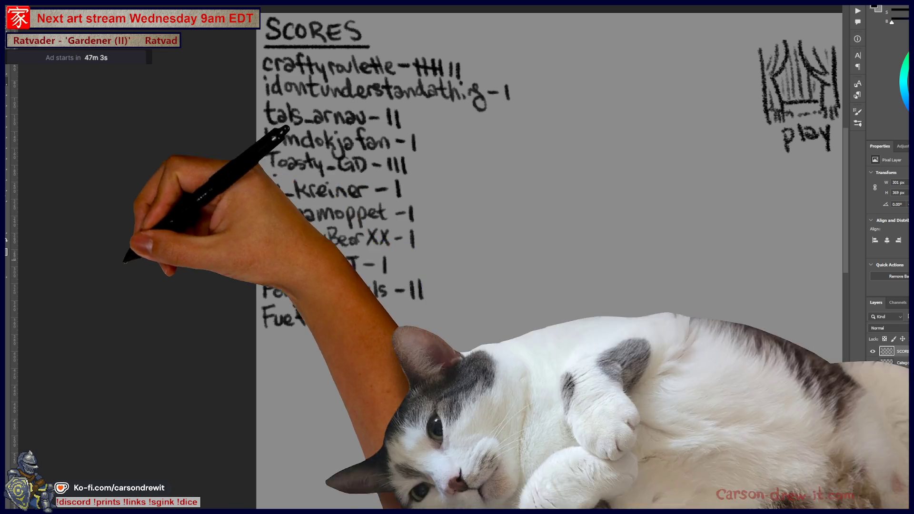
mouse_move(271, 340)
mouse_down()
mouse_move(342, 327)
mouse_move(379, 351)
mouse_up()
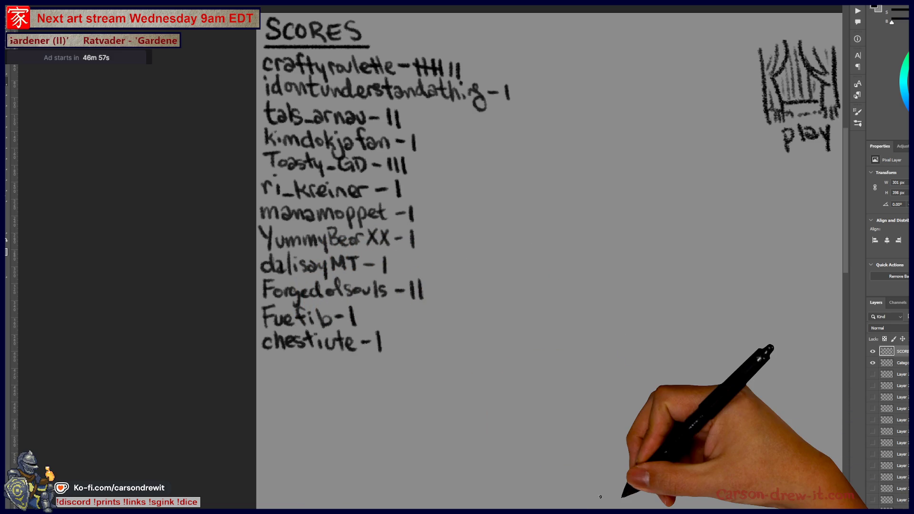
scroll(381, 364, down, 1)
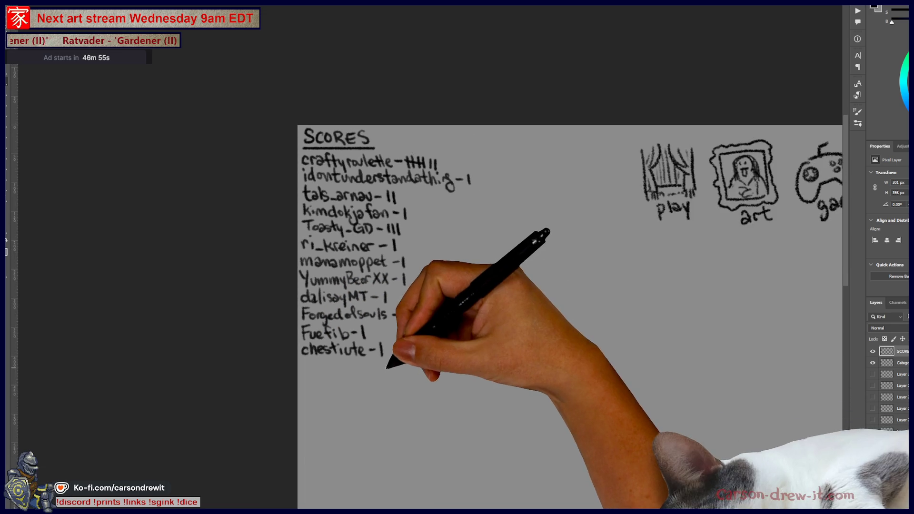
scroll(383, 360, right, 5)
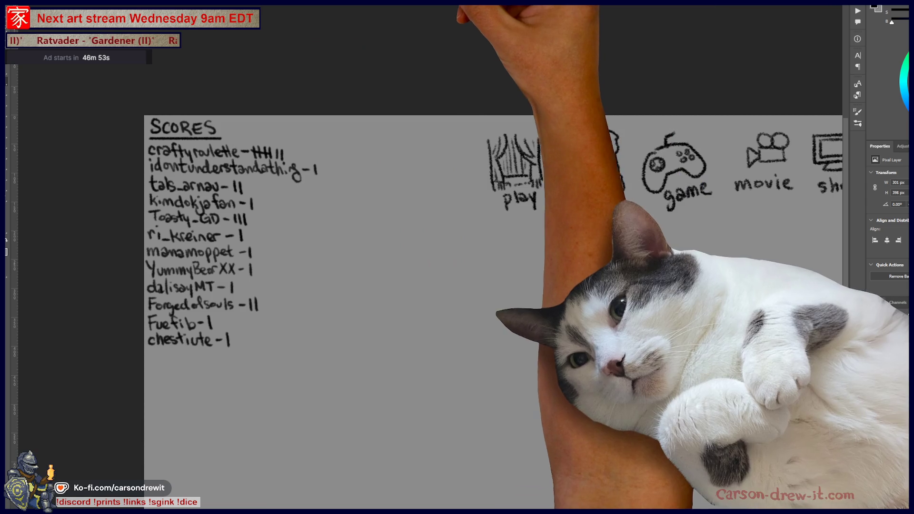
Step: Switch to the Gardener line art and ink the shelf's straight lower edge and right bracket
click(379, 8)
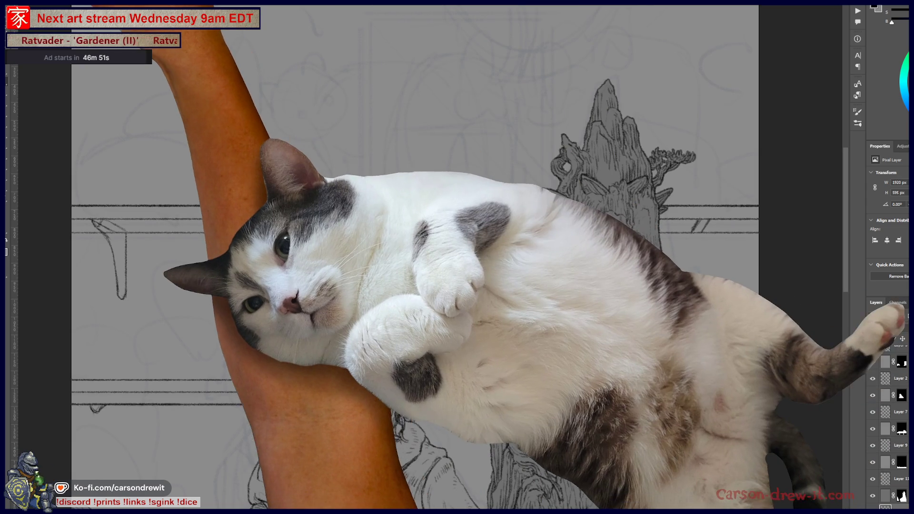
key(F5)
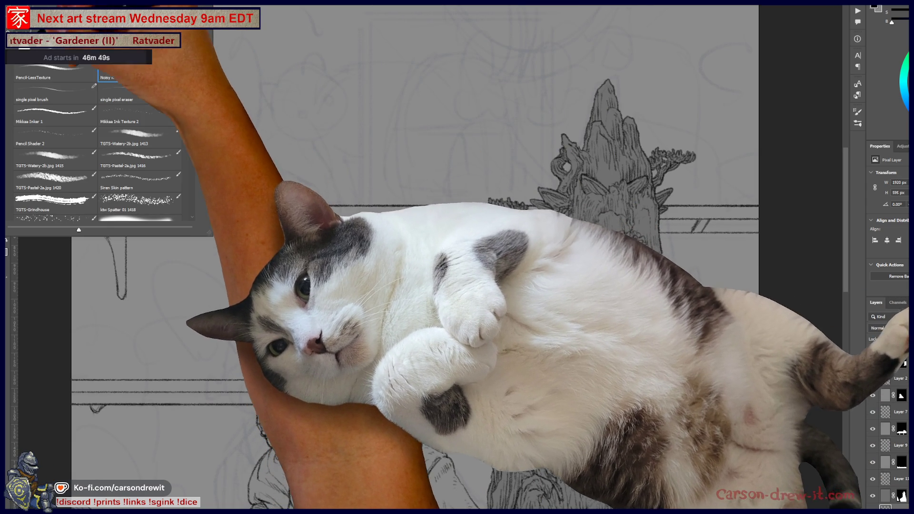
key(F5)
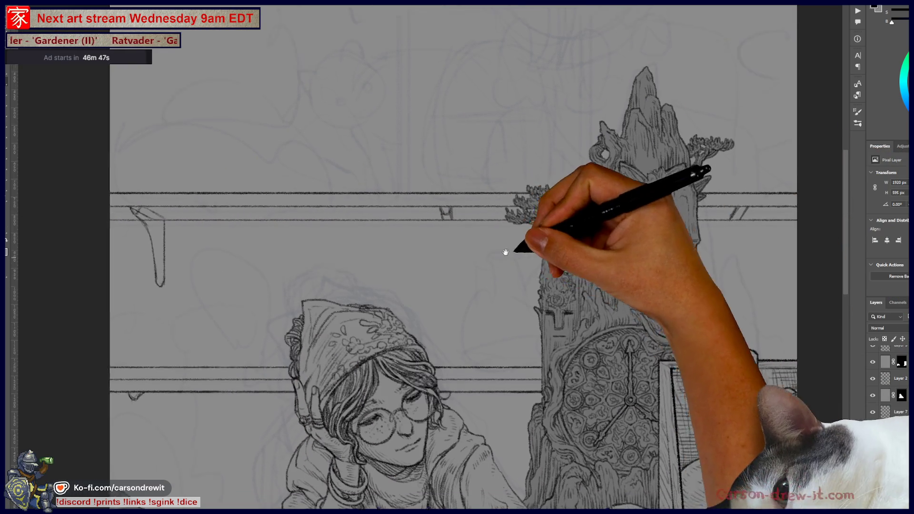
drag(506, 251, 526, 226)
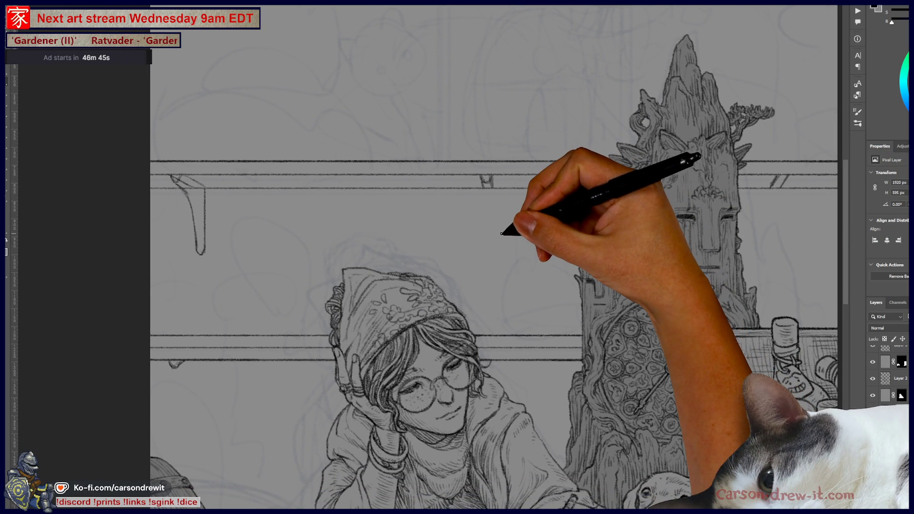
shift+click(515, 255)
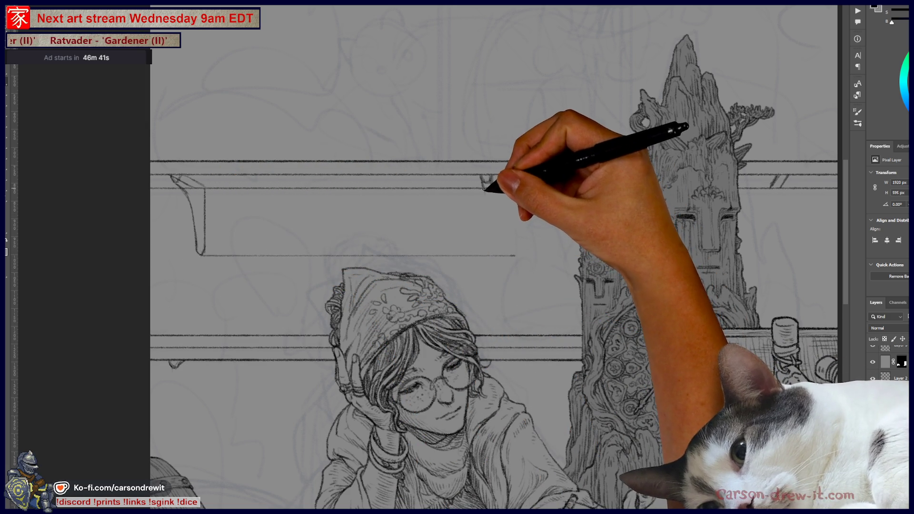
drag(484, 191, 491, 241)
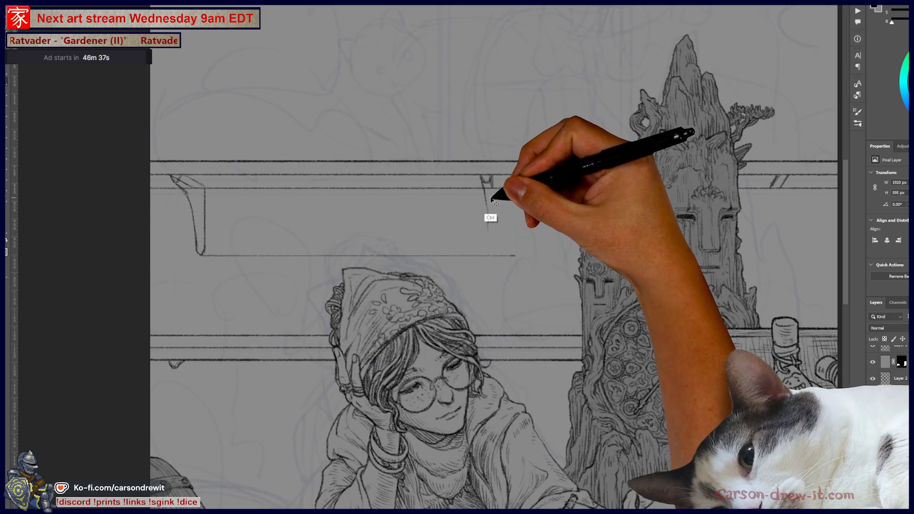
shift+click(494, 250)
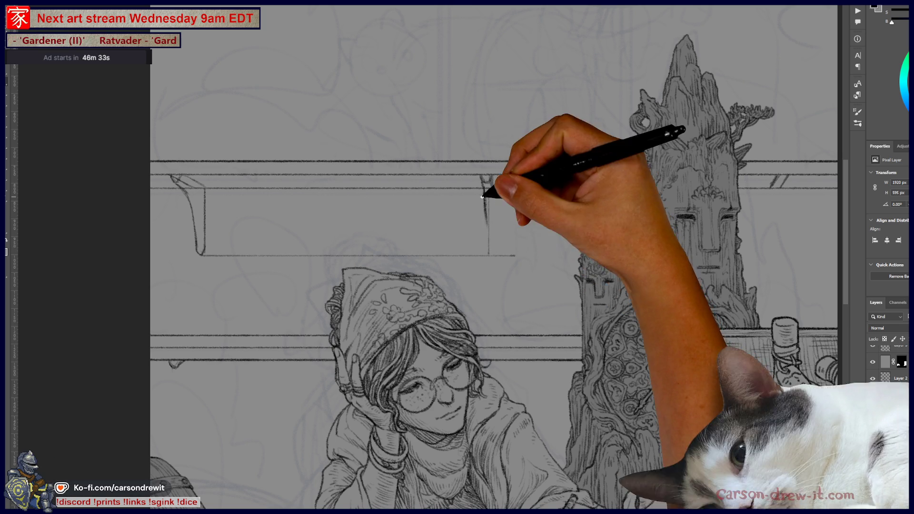
mouse_move(485, 234)
mouse_down()
mouse_move(491, 253)
mouse_move(493, 243)
mouse_up()
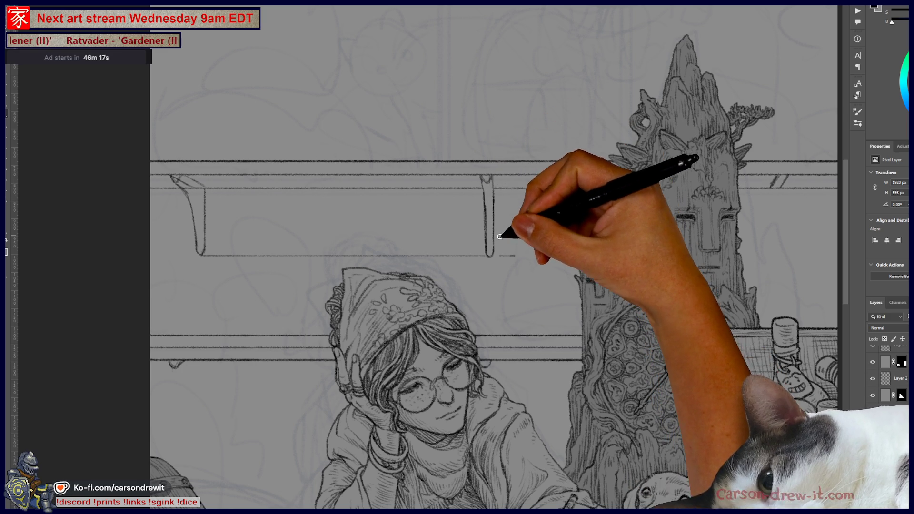
Step: Extend the shelf's lower line further right and ink the far-right bracket
drag(516, 241, 455, 235)
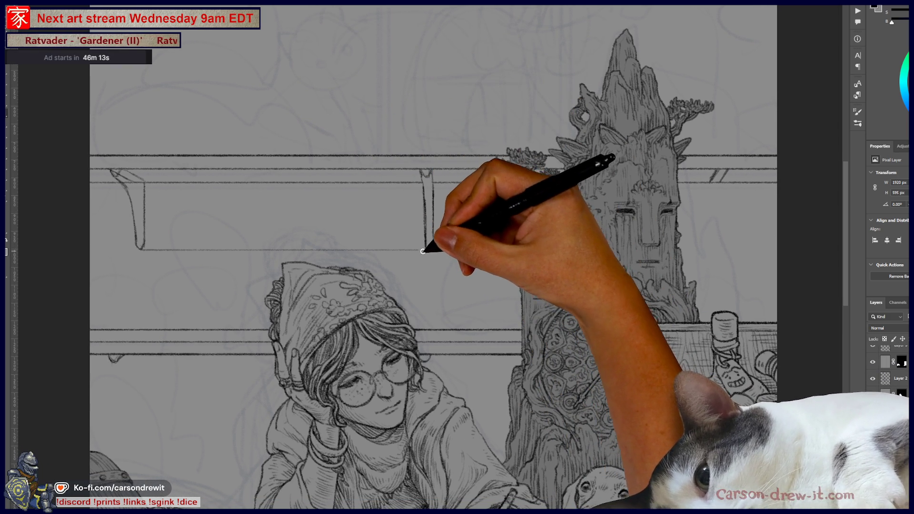
drag(431, 250, 455, 250)
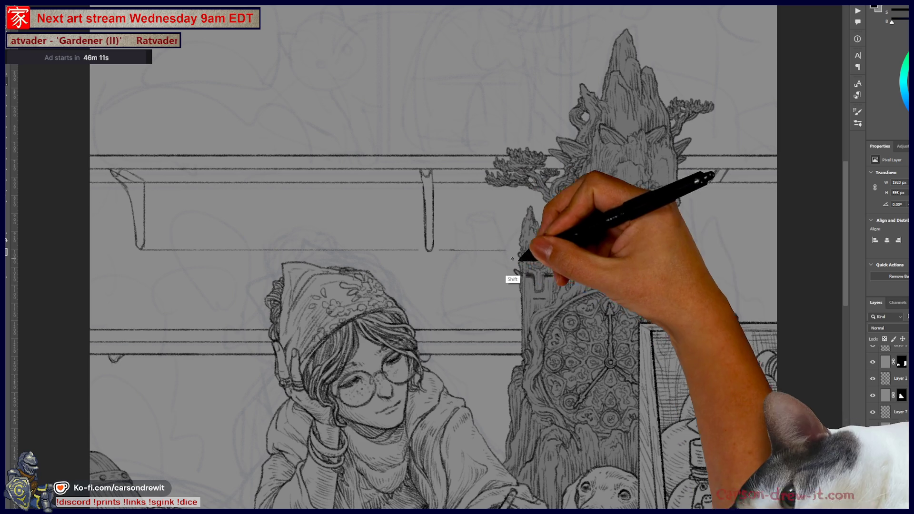
shift+click(699, 250)
shift+click(724, 249)
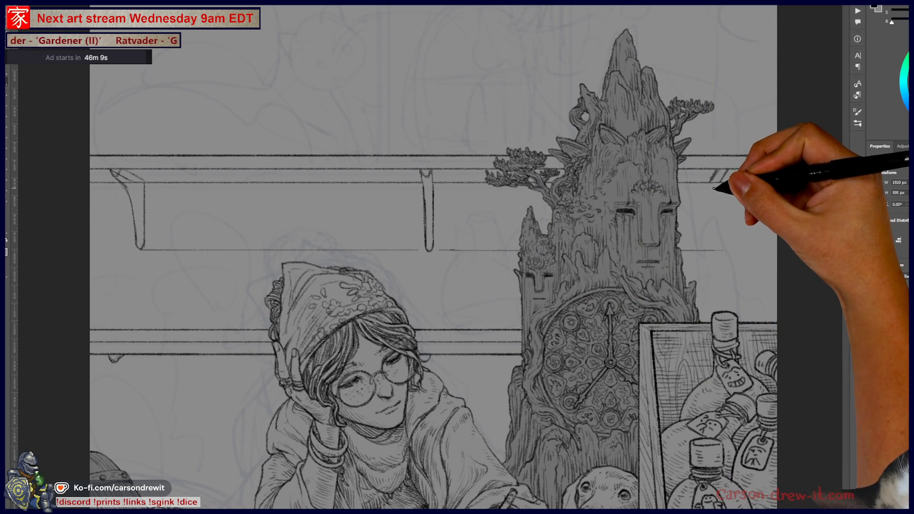
drag(714, 249, 714, 184)
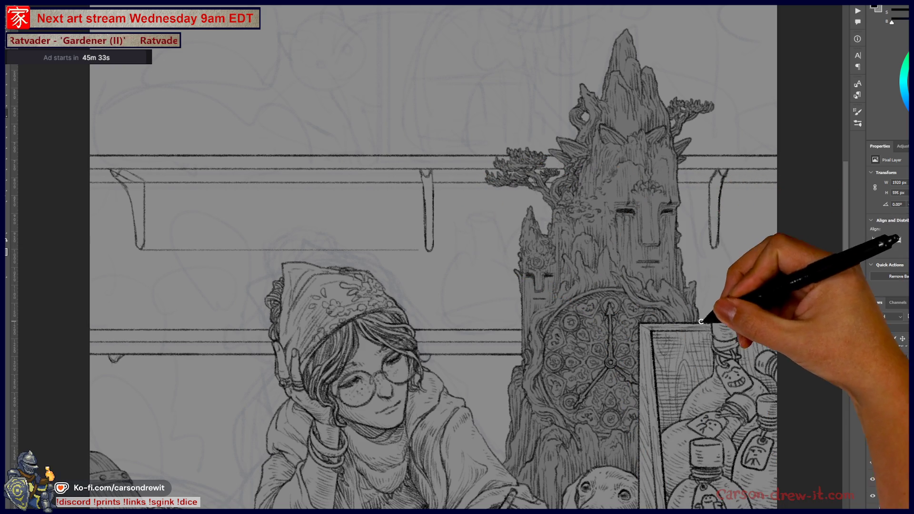
drag(583, 324, 696, 328)
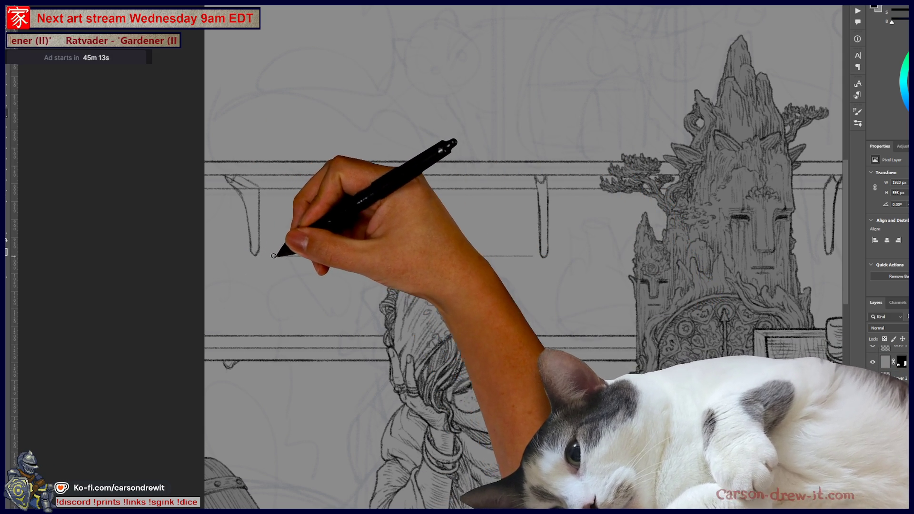
Step: Pencil a faint vertical guide up to the lower shelf, then bring up the Twitch channel page
key(shift)
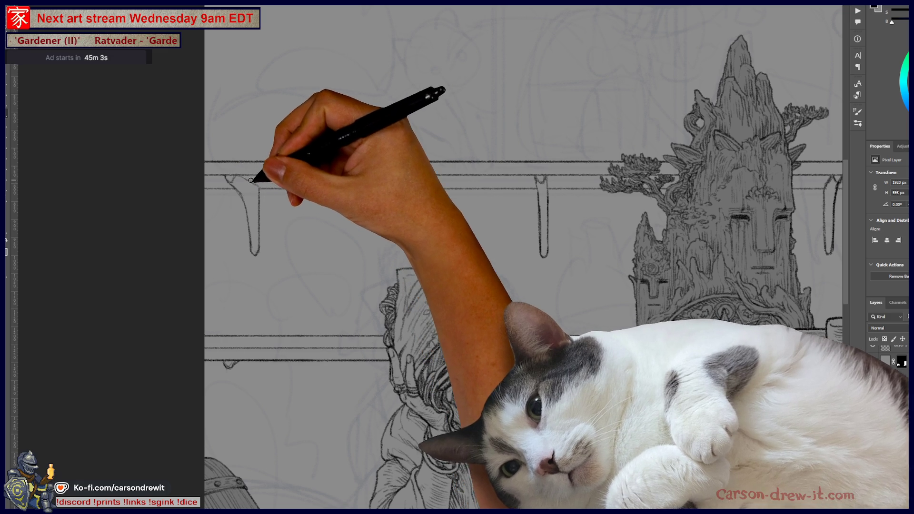
mouse_move(545, 348)
mouse_down()
mouse_move(382, 287)
mouse_move(443, 255)
mouse_up()
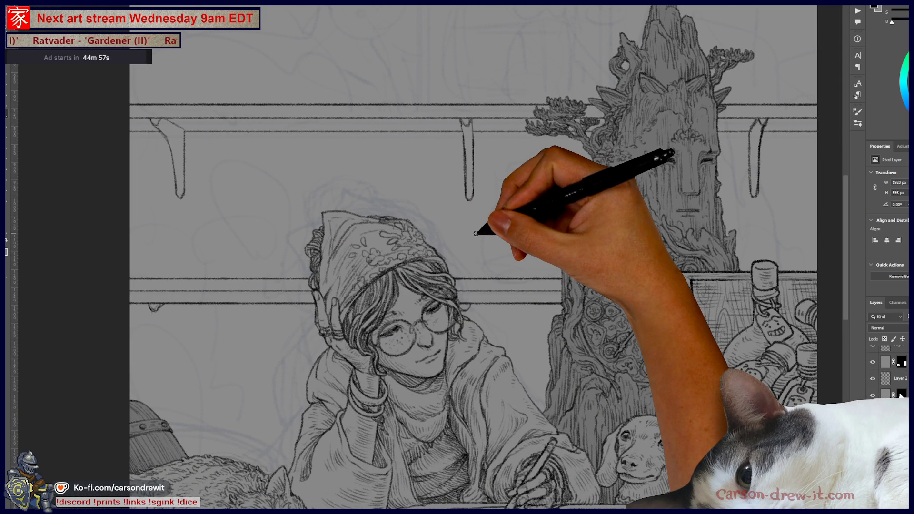
drag(393, 330, 579, 314)
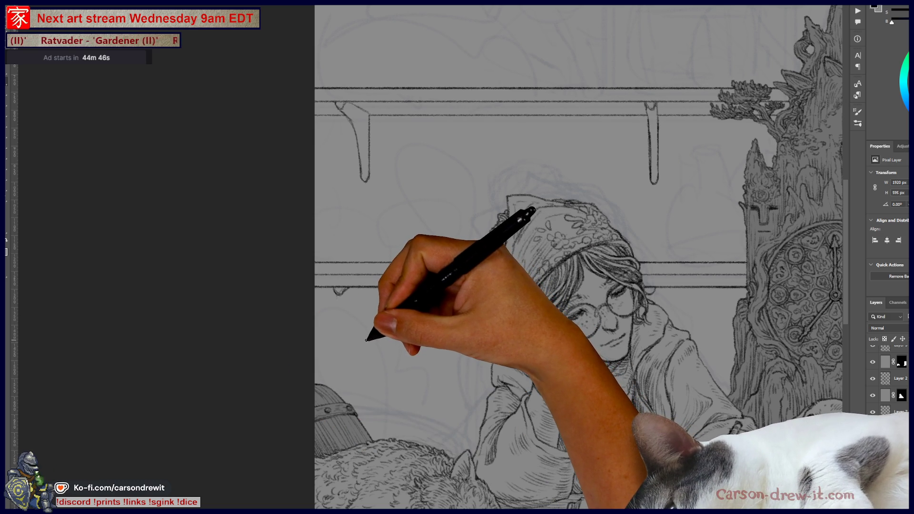
drag(367, 339, 366, 314)
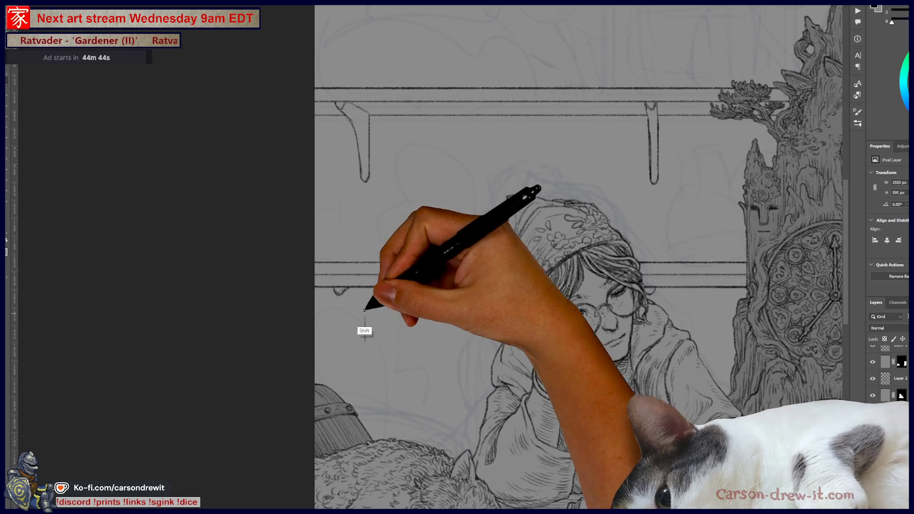
shift+click(366, 268)
drag(436, 330, 298, 321)
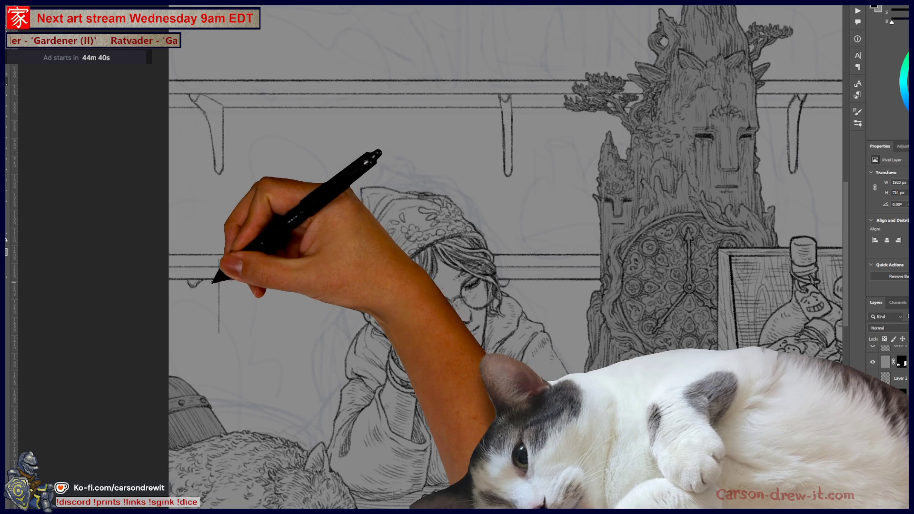
key(ctrl)
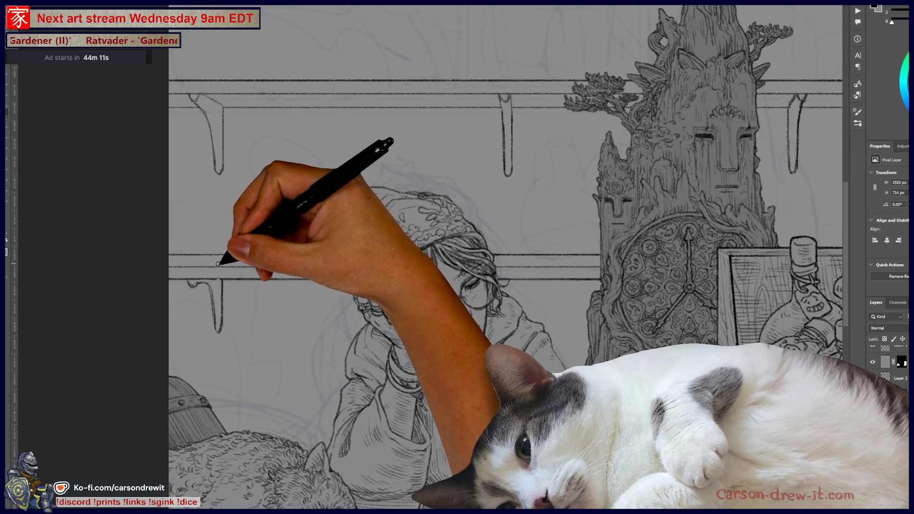
drag(469, 288, 472, 286)
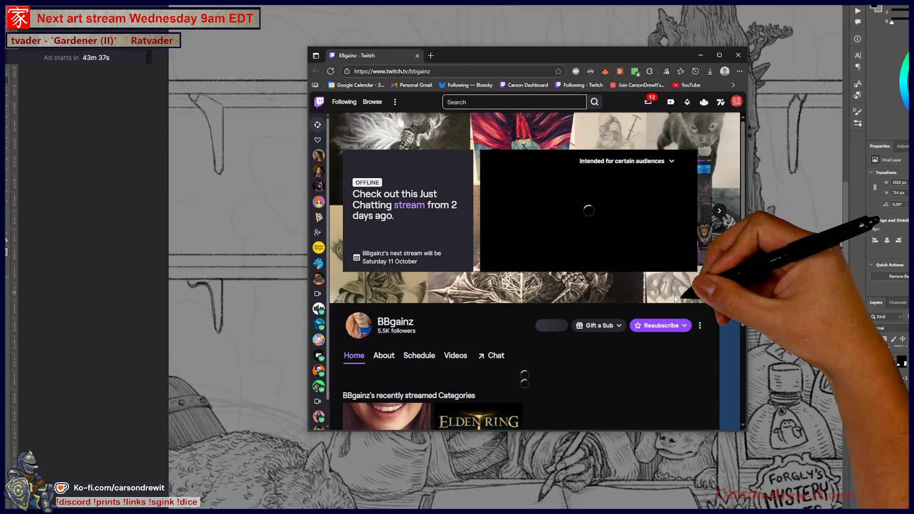
Step: Open the streamer's Instagram profile from the Twitch channel's About tab
scroll(675, 299, down, 3)
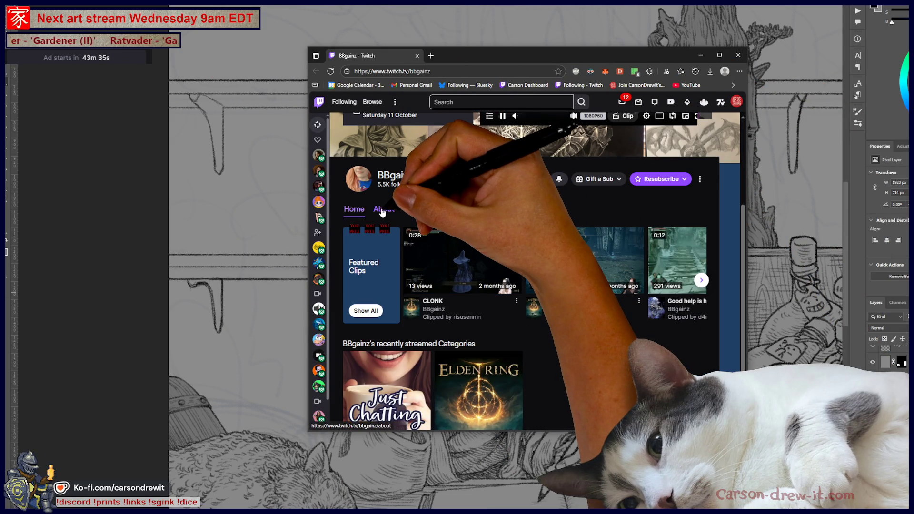
click(382, 211)
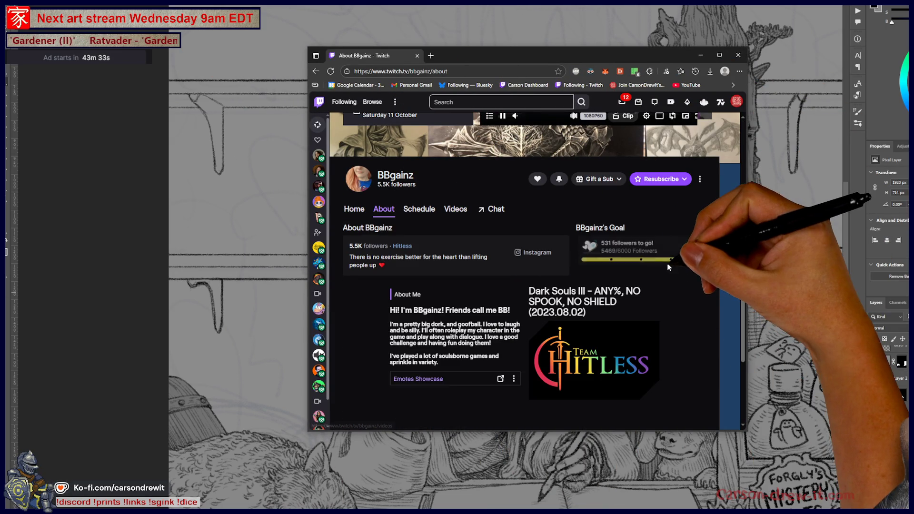
click(536, 252)
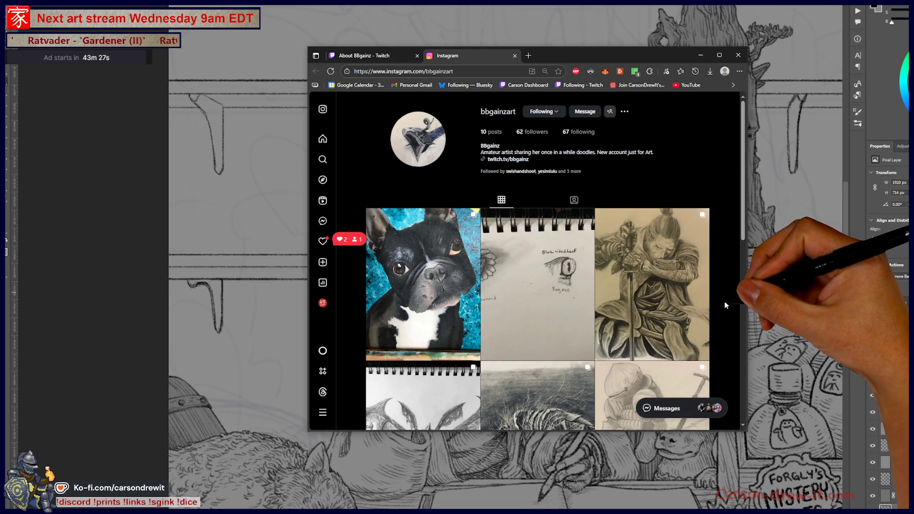
Step: Browse the Instagram profile grid and view the dog portrait post
scroll(724, 305, down, 3)
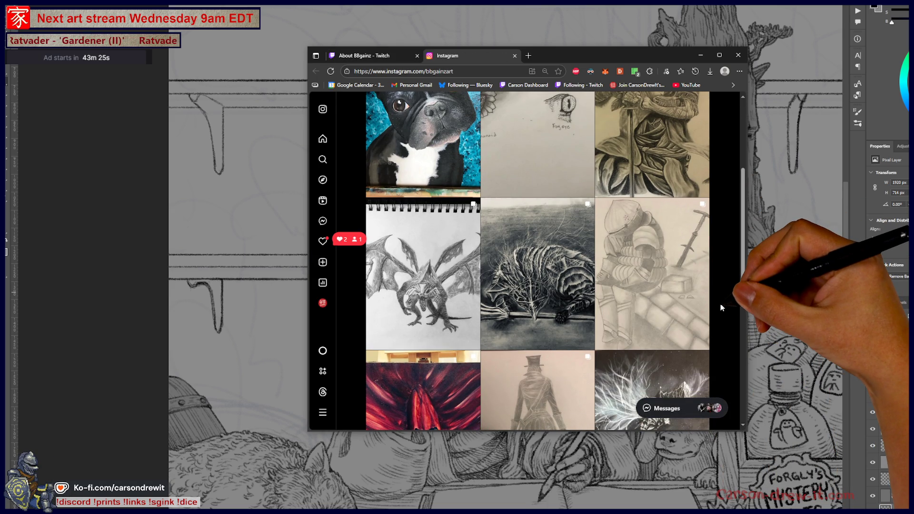
scroll(722, 307, down, 2)
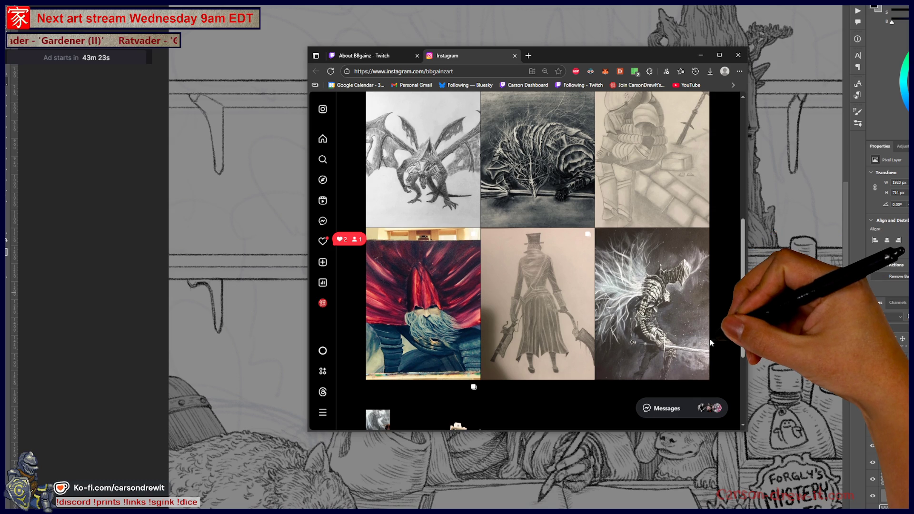
scroll(712, 343, up, 6)
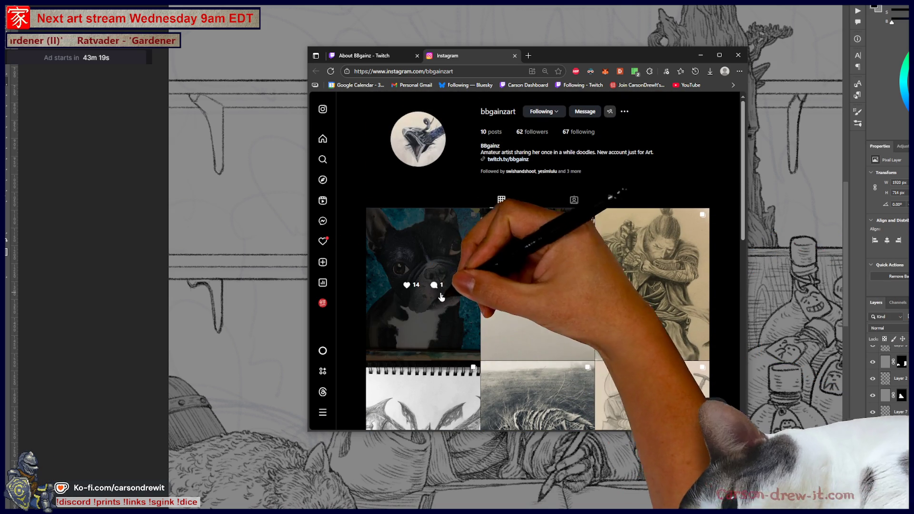
click(414, 322)
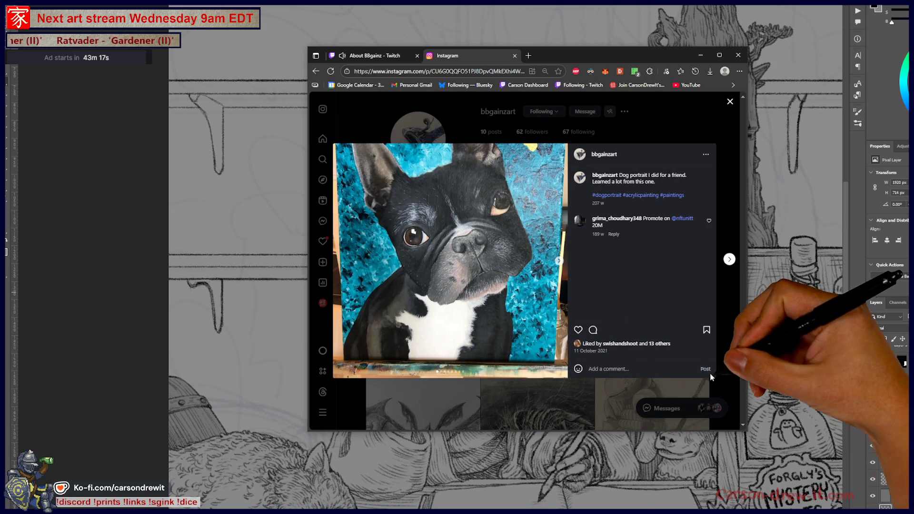
click(730, 102)
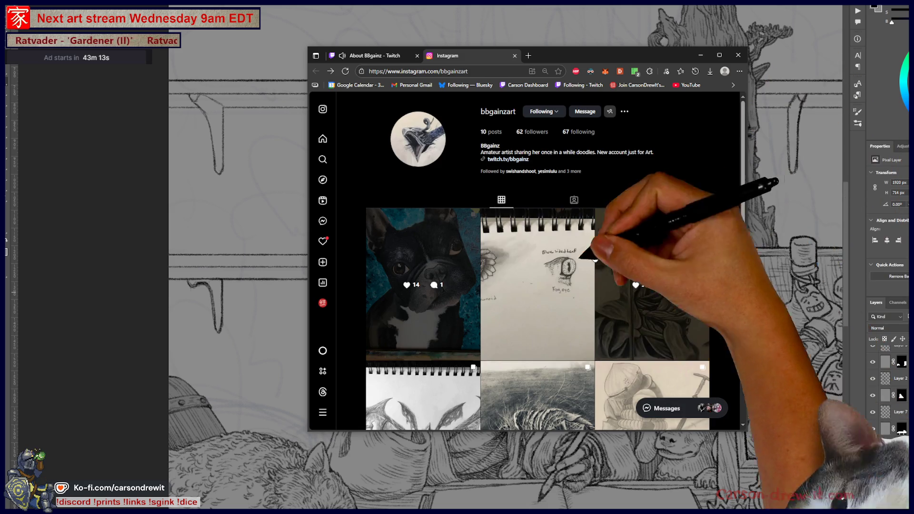
Step: Step through the Sekiro, Midir, Vordt, Onion Knight and Bloodborne posts, then close Instagram
scroll(667, 351, down, 3)
click(683, 202)
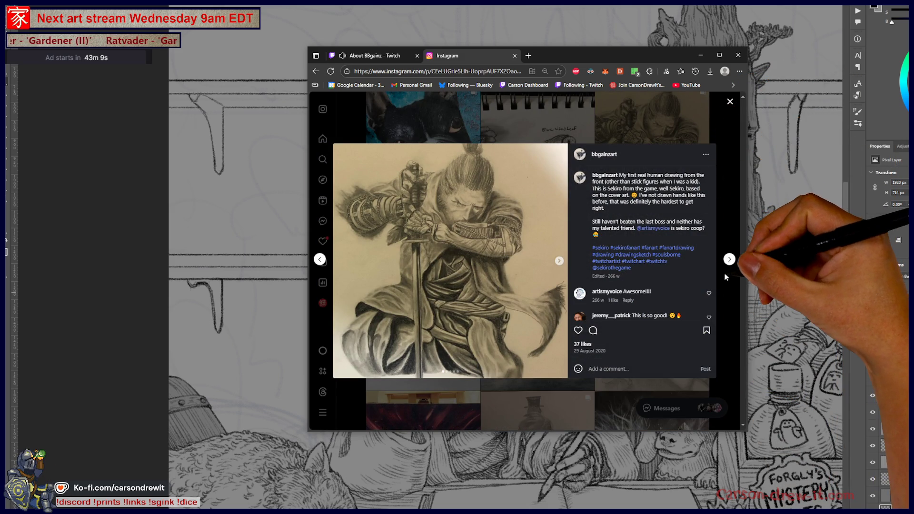
click(729, 259)
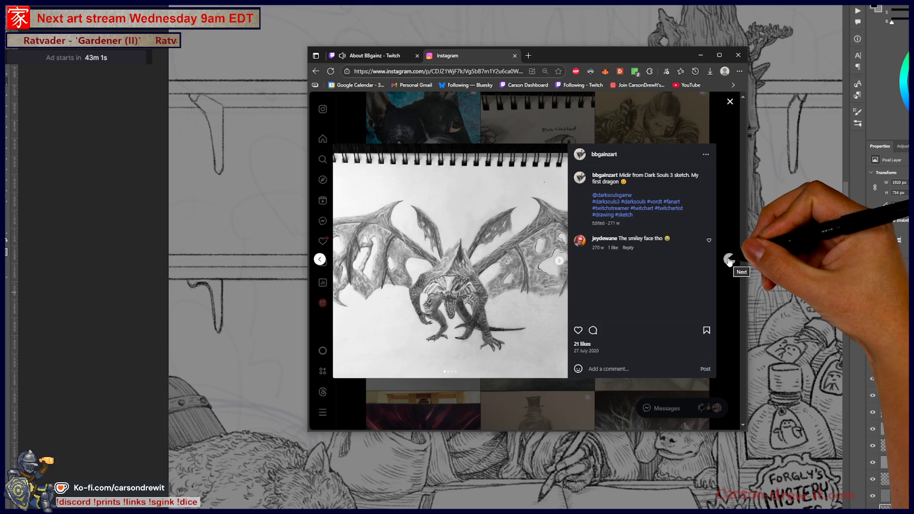
click(730, 261)
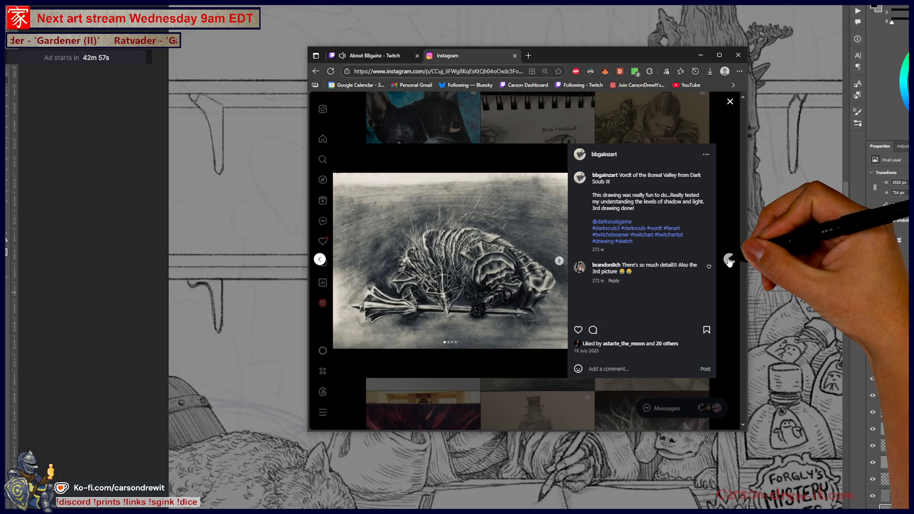
click(730, 261)
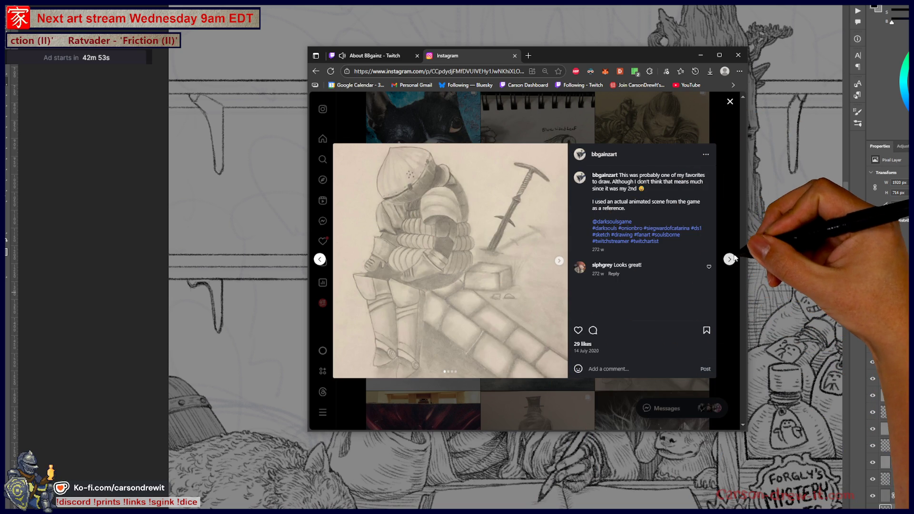
click(729, 260)
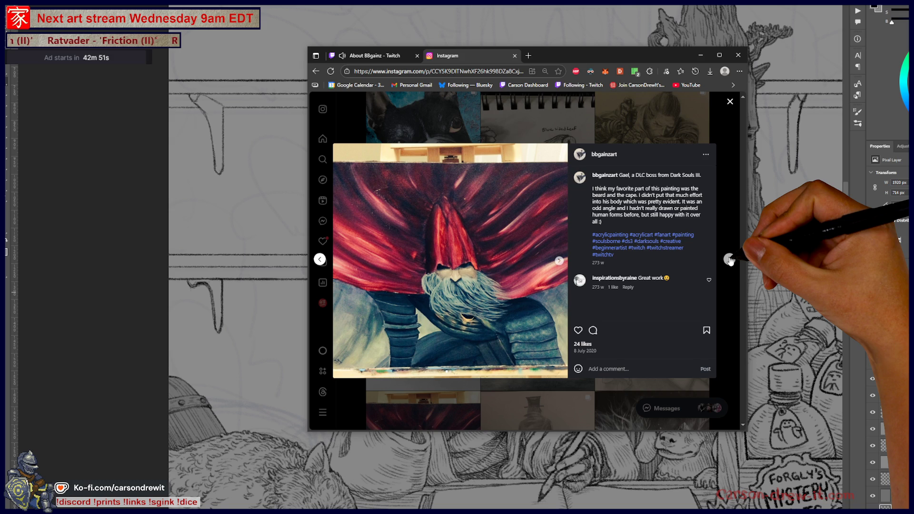
click(729, 260)
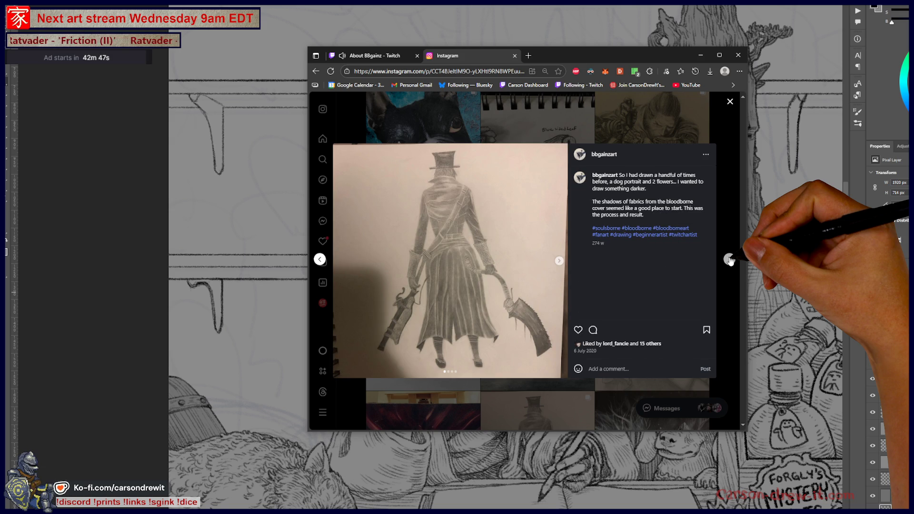
click(730, 260)
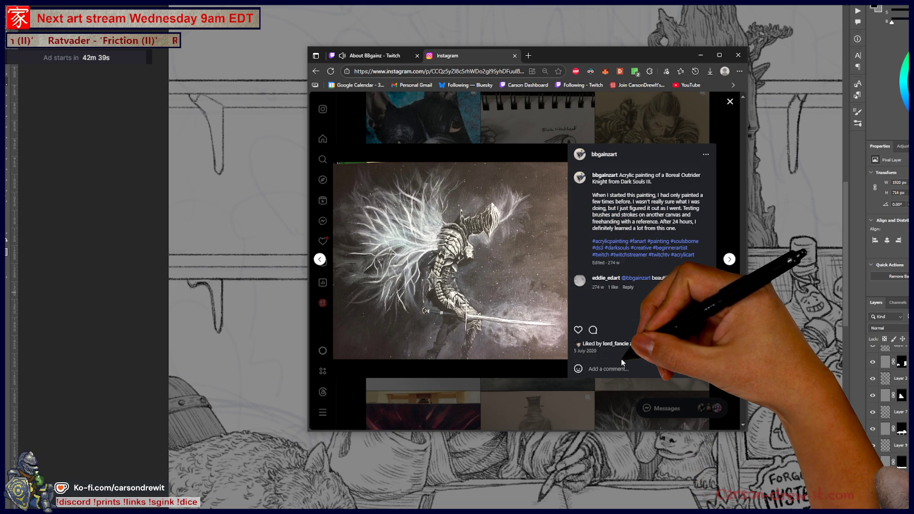
click(729, 259)
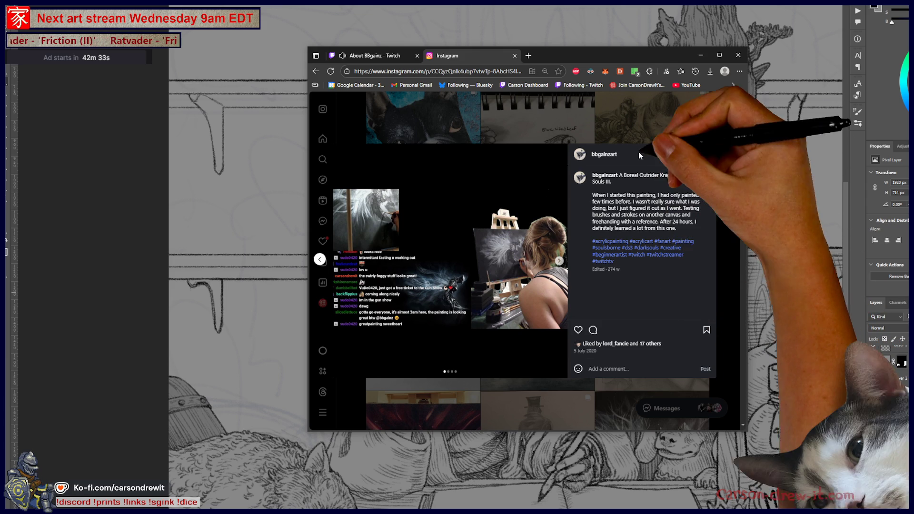
key(Escape)
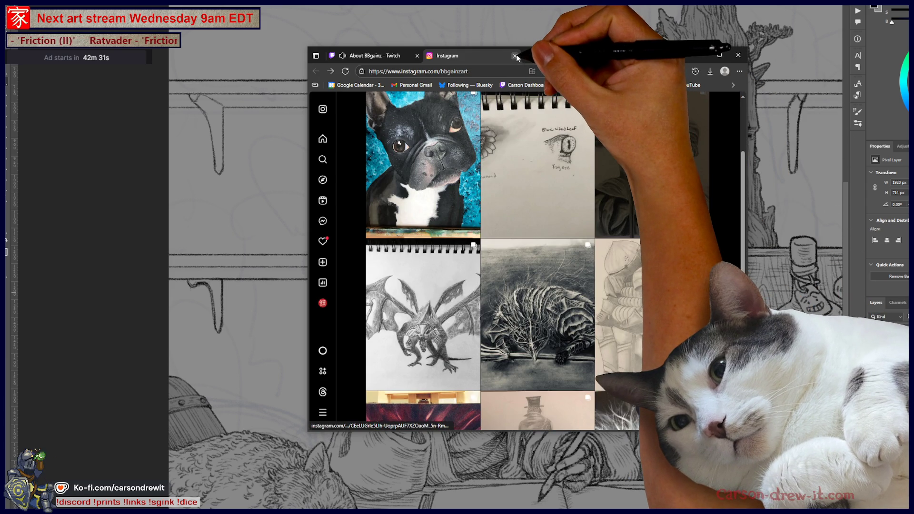
click(516, 56)
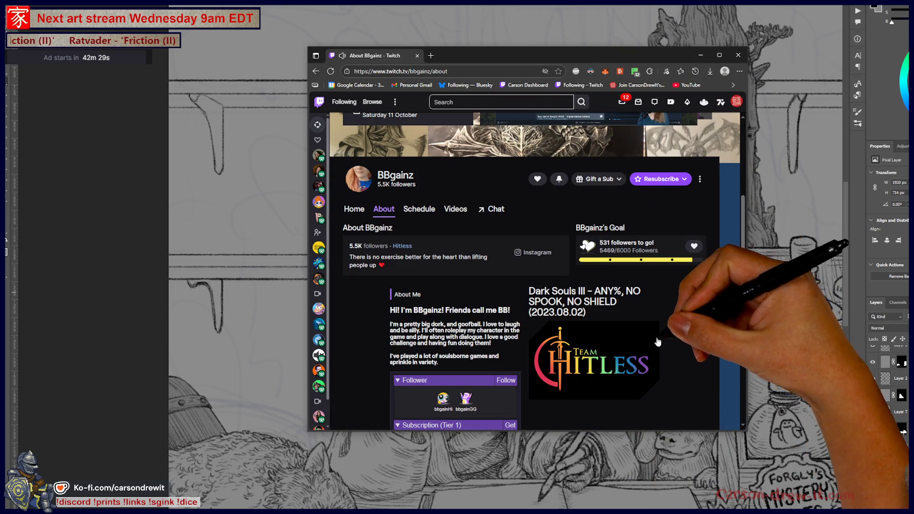
Step: Scroll through the streamer's Twitch About page, then close the browser window
scroll(658, 342, up, 3)
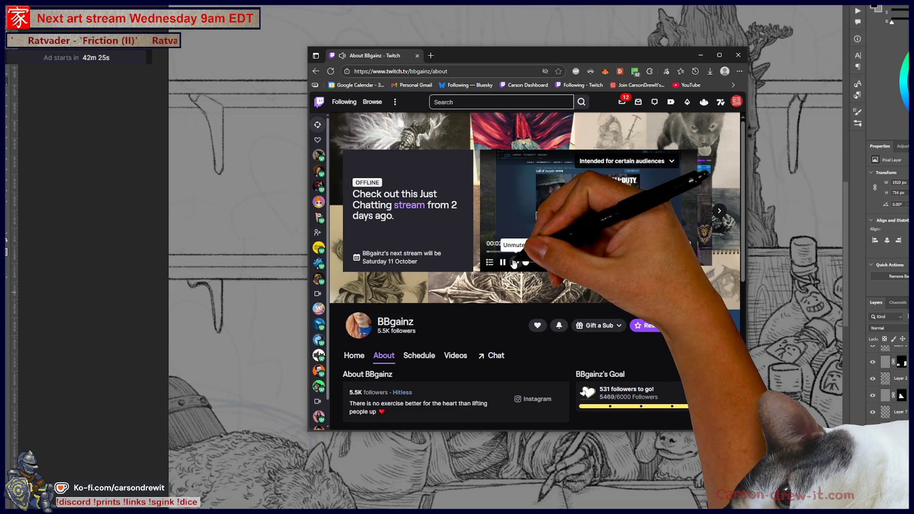
scroll(642, 337, down, 2)
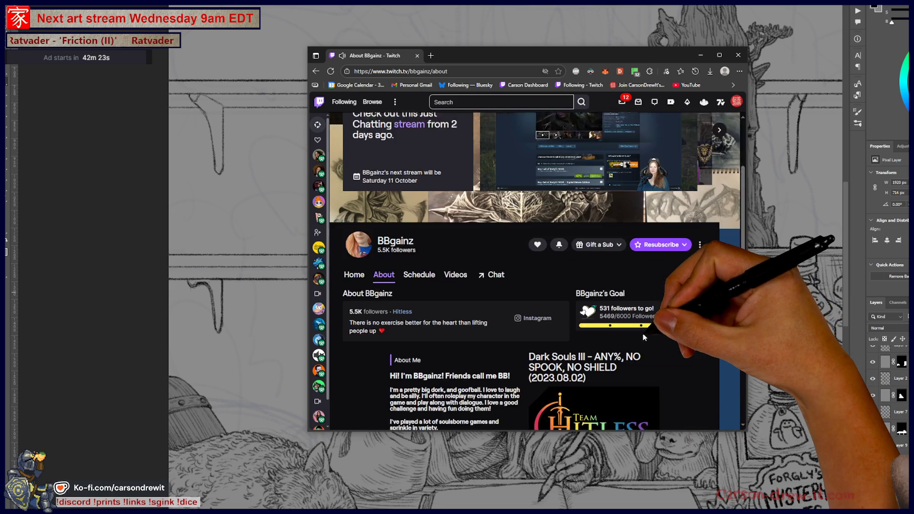
scroll(643, 337, down, 1)
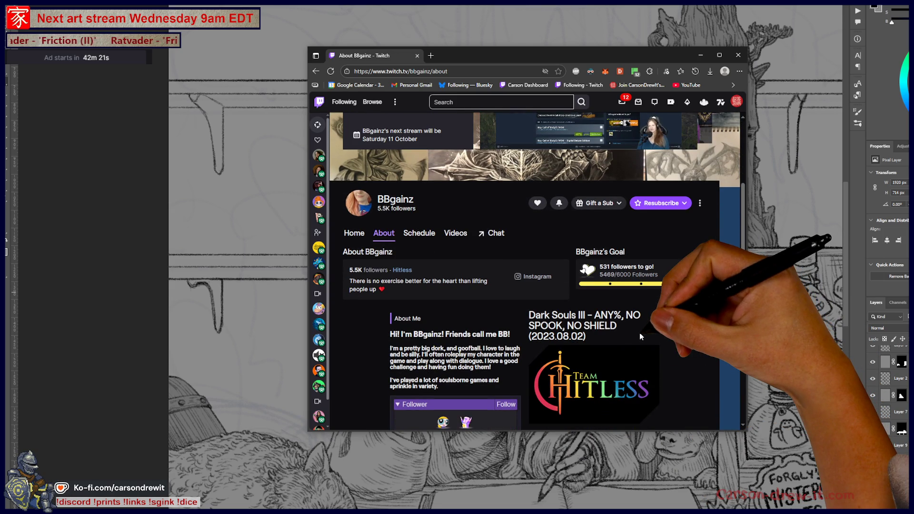
scroll(639, 332, up, 3)
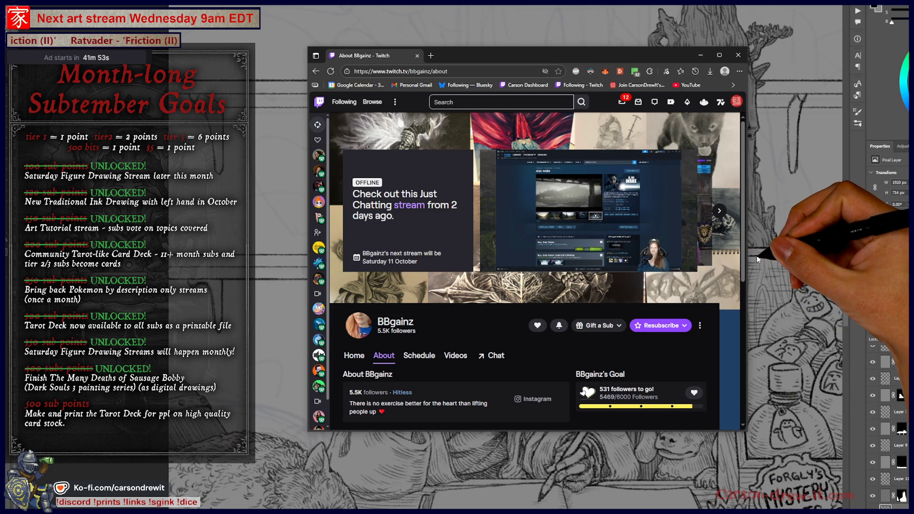
click(738, 55)
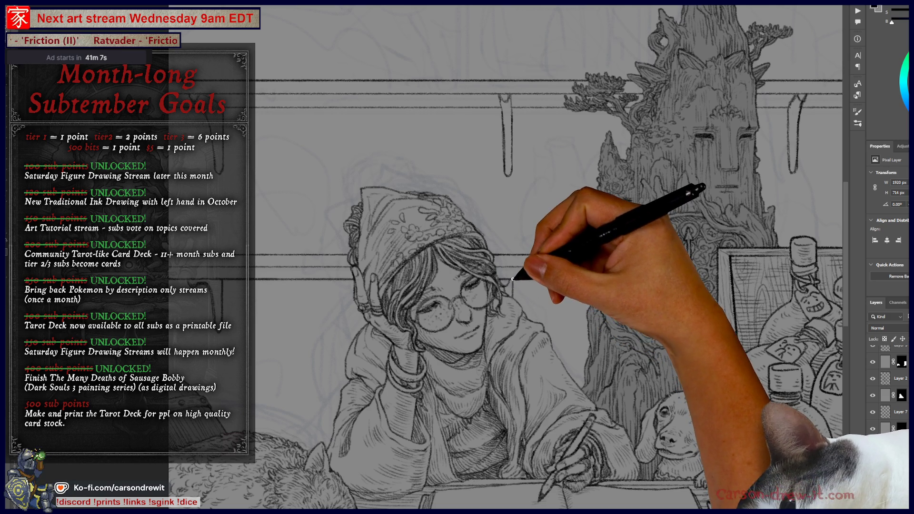
Step: Ink a straight vertical line rising from the top shelf and the frame's straight top edge
mouse_move(526, 338)
mouse_down()
mouse_move(368, 333)
mouse_move(506, 374)
mouse_move(535, 409)
mouse_up()
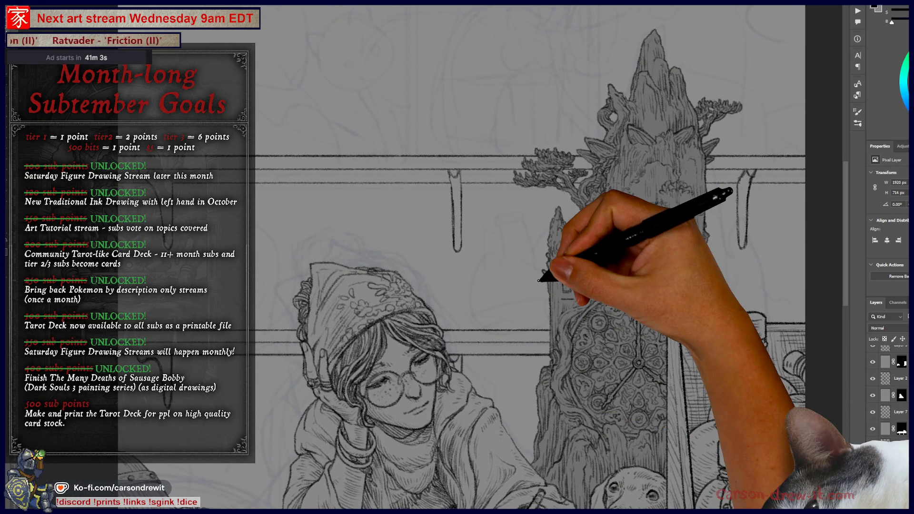
mouse_move(473, 276)
mouse_down()
mouse_move(459, 265)
mouse_move(454, 285)
mouse_move(490, 225)
mouse_move(479, 200)
mouse_move(493, 282)
mouse_up()
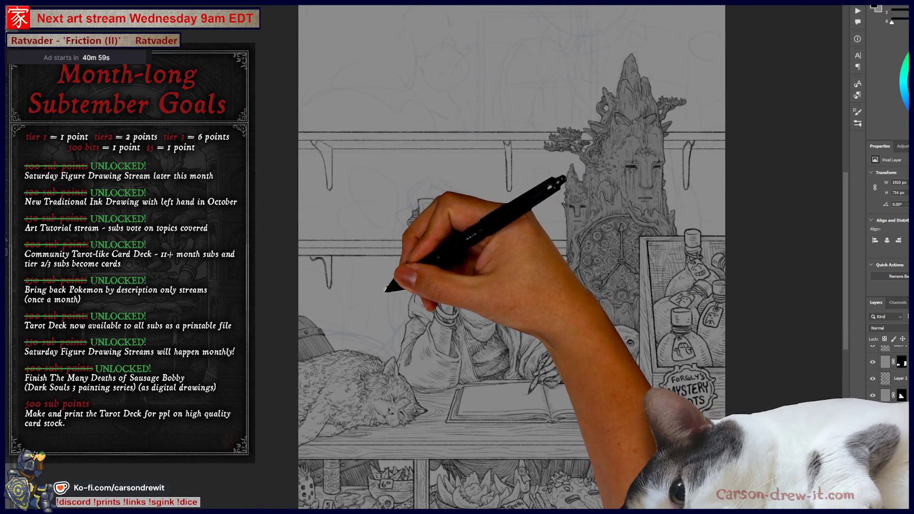
scroll(398, 286, up, 5)
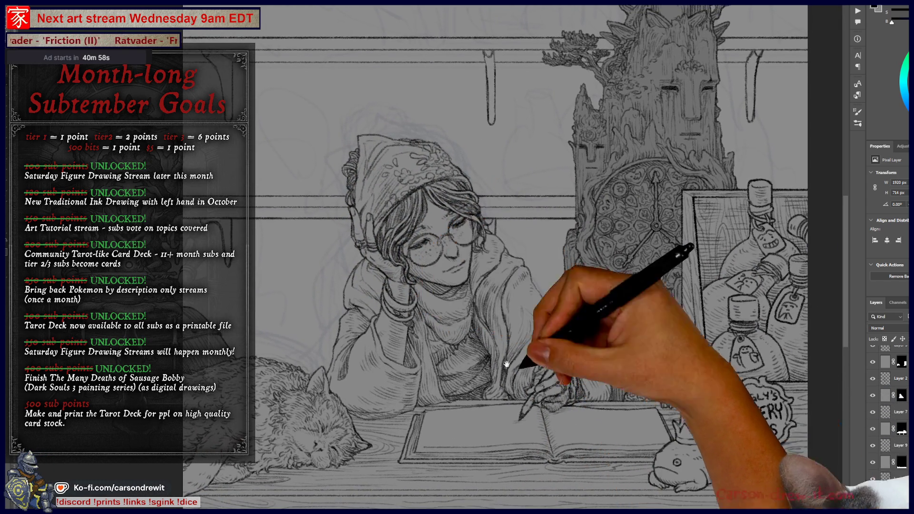
drag(666, 396, 708, 348)
mouse_move(542, 394)
mouse_down()
mouse_move(490, 388)
mouse_move(575, 355)
mouse_up()
key(ctrl+minus)
key(ctrl+minus)
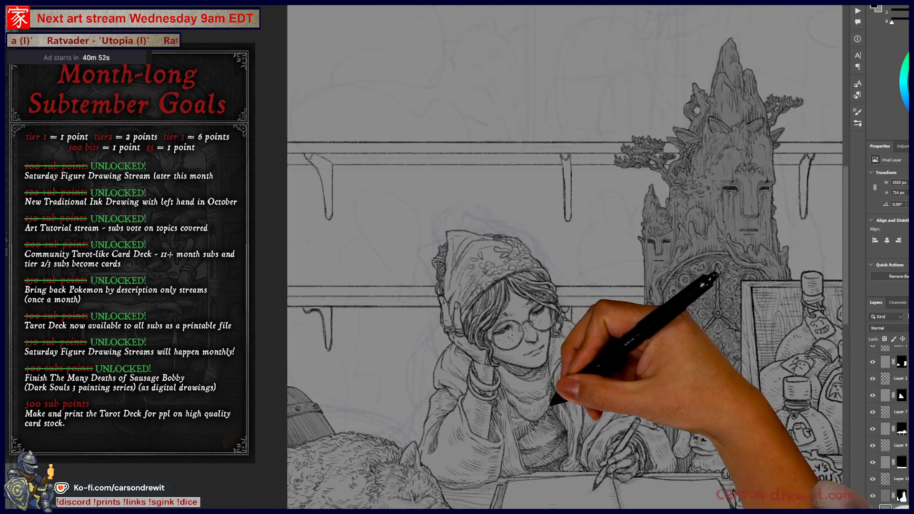
key(ctrl+plus)
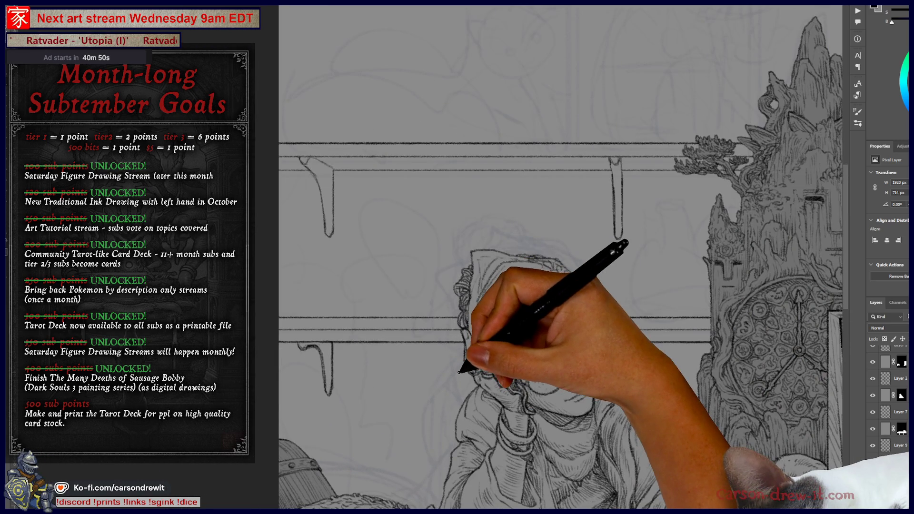
drag(460, 372, 319, 306)
mouse_move(578, 298)
mouse_down()
mouse_move(398, 239)
mouse_move(485, 400)
mouse_move(510, 390)
mouse_move(486, 301)
mouse_move(571, 351)
mouse_move(503, 300)
mouse_move(473, 262)
mouse_move(435, 269)
mouse_move(394, 131)
mouse_move(357, 237)
mouse_move(349, 111)
mouse_up()
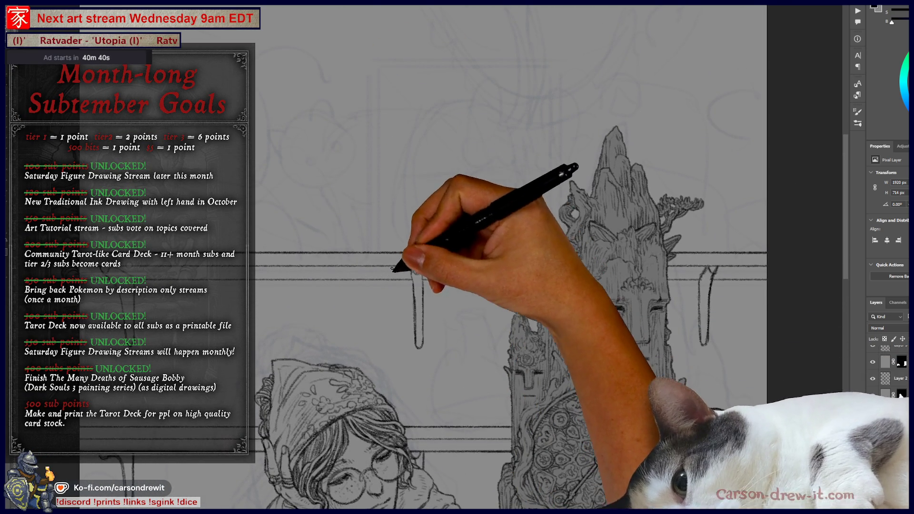
drag(364, 200, 394, 271)
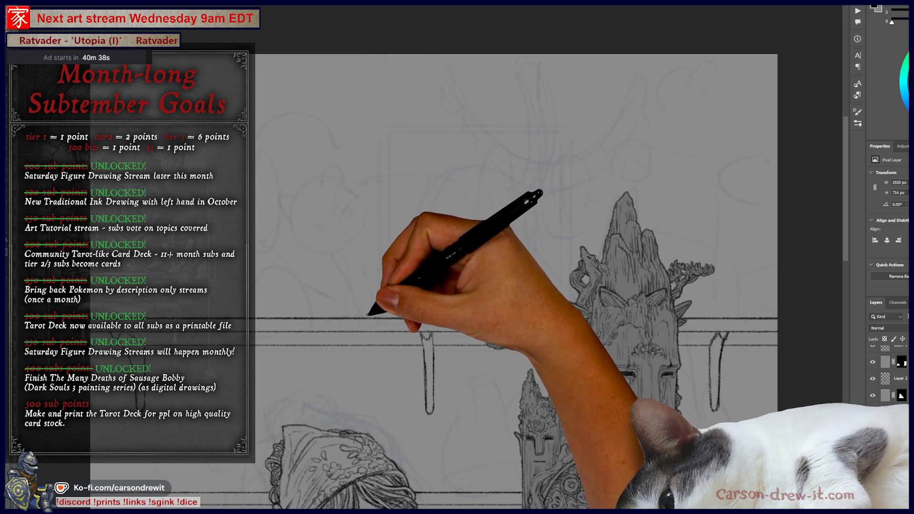
shift+click(369, 109)
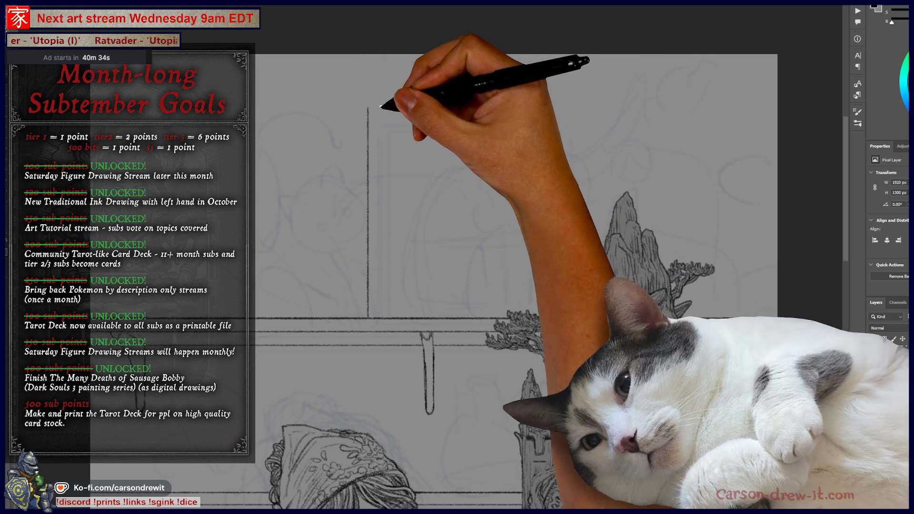
shift+click(567, 107)
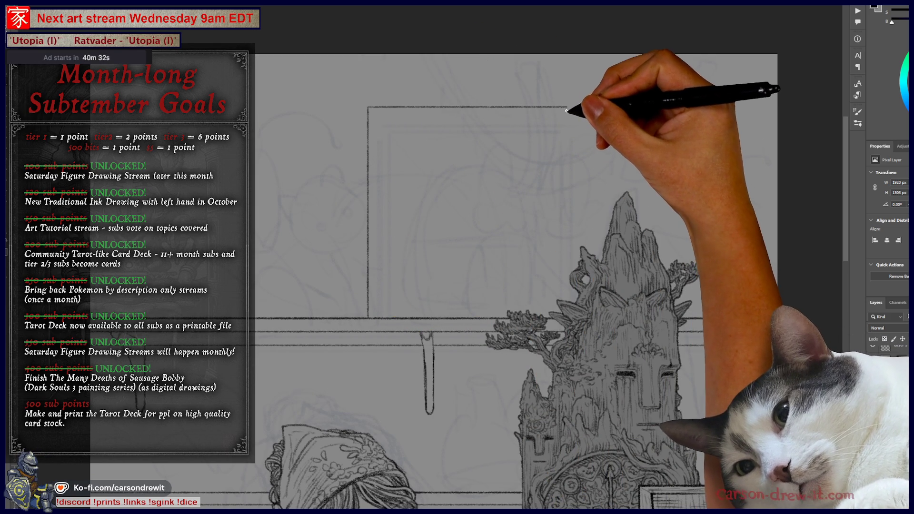
Step: Draw the frame's right side, the inner frame's left and top edges, and an inner horizontal line
shift+click(567, 301)
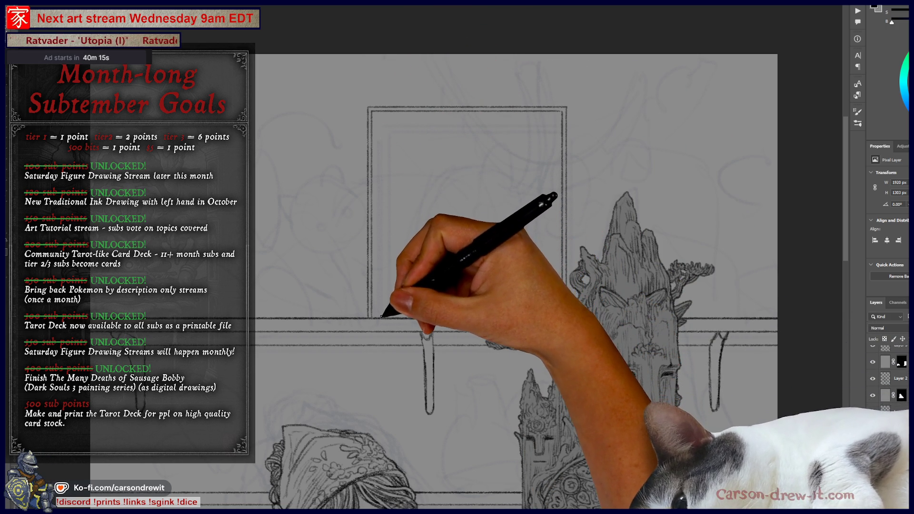
drag(381, 316, 401, 165)
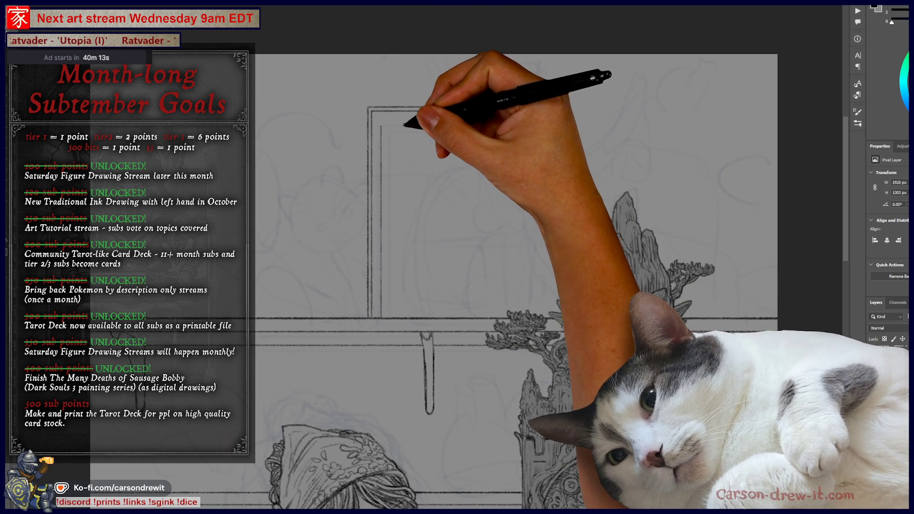
drag(381, 127, 556, 132)
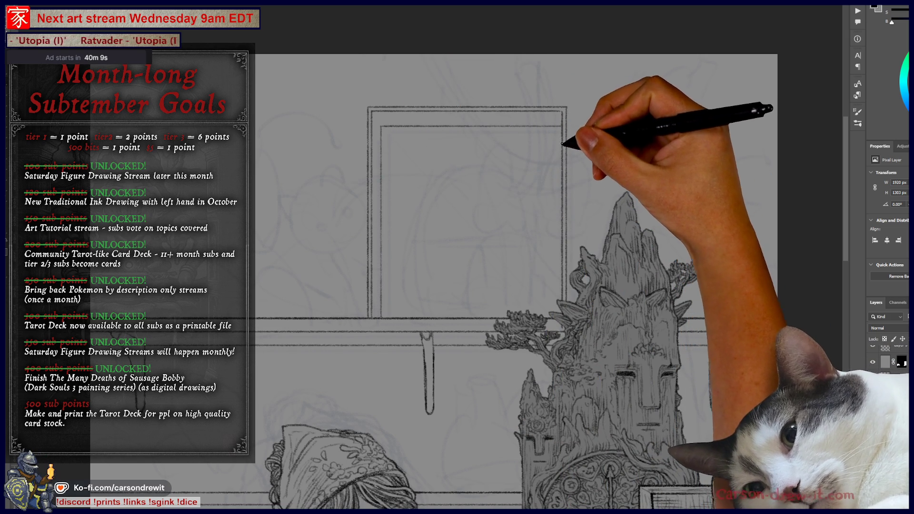
drag(532, 266, 569, 240)
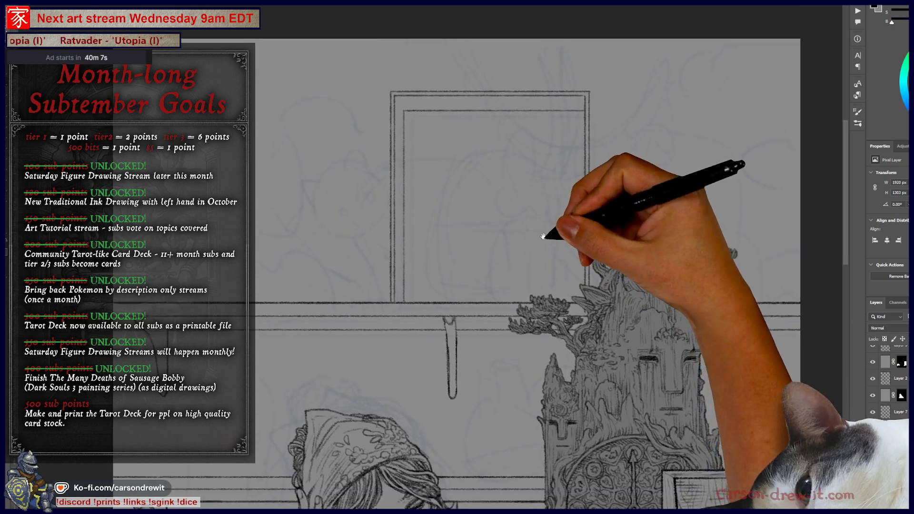
key(ctrl)
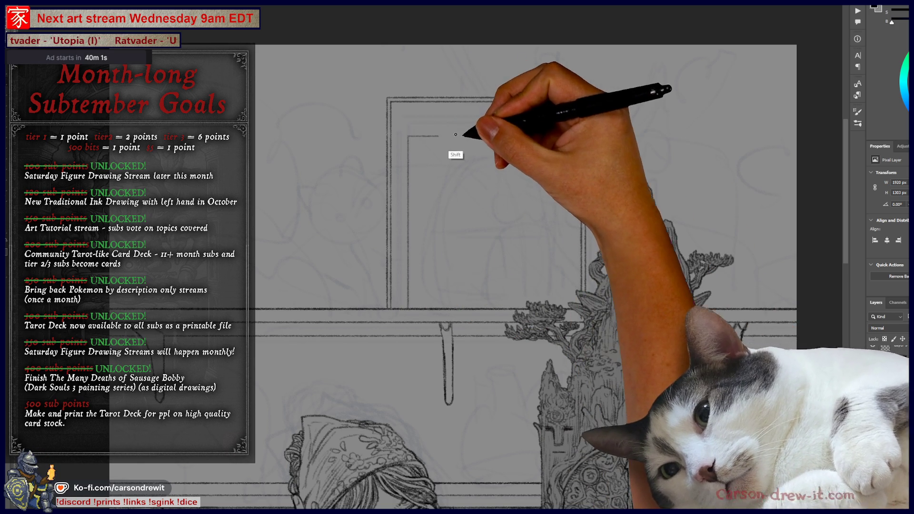
shift+click(567, 139)
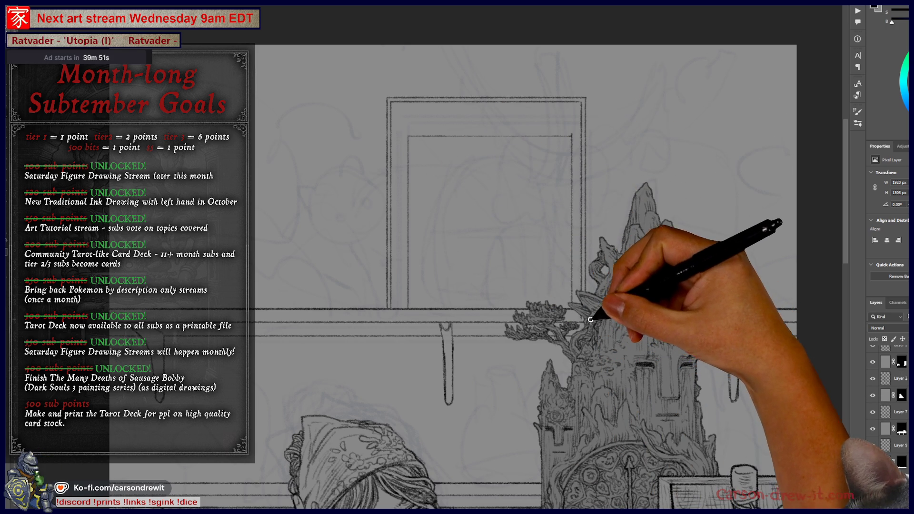
Step: Add the inner right side and diagonal bevel lines joining the inner and outer top corners
drag(619, 314, 635, 323)
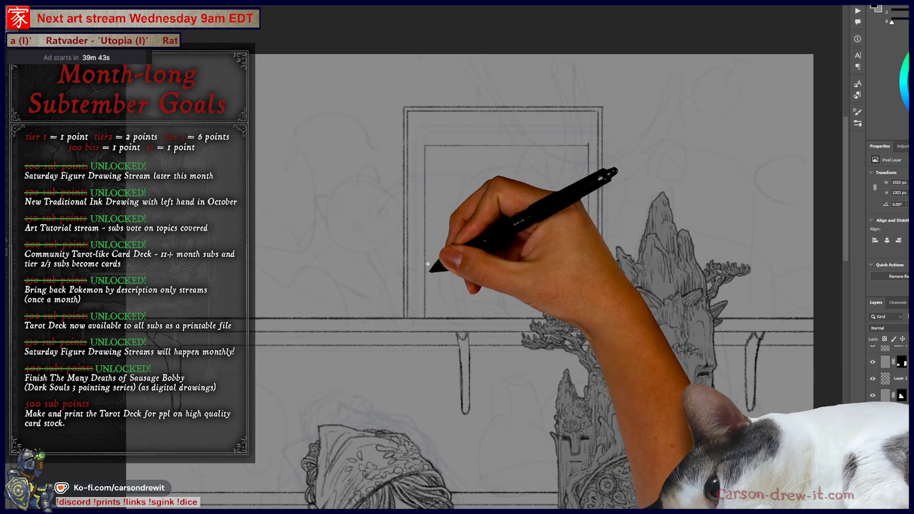
key(shift)
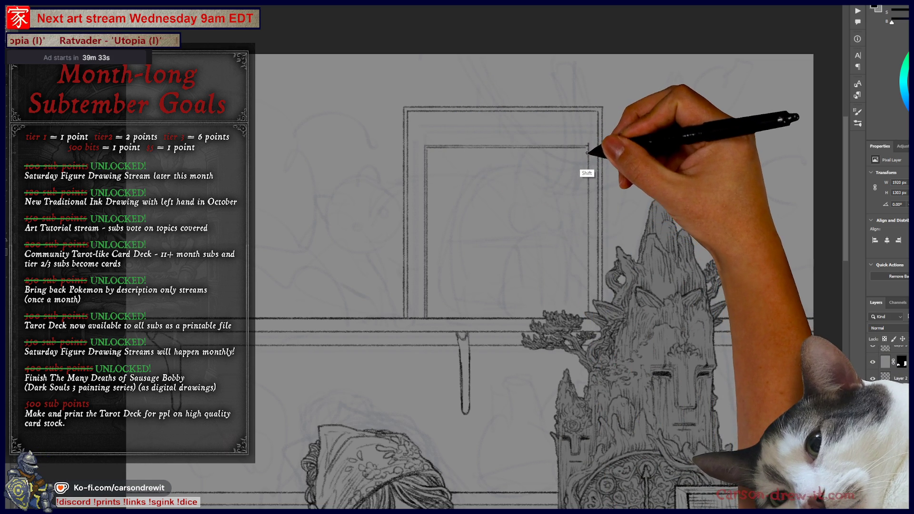
mouse_move(586, 147)
mouse_down()
mouse_move(588, 204)
mouse_move(571, 276)
mouse_up()
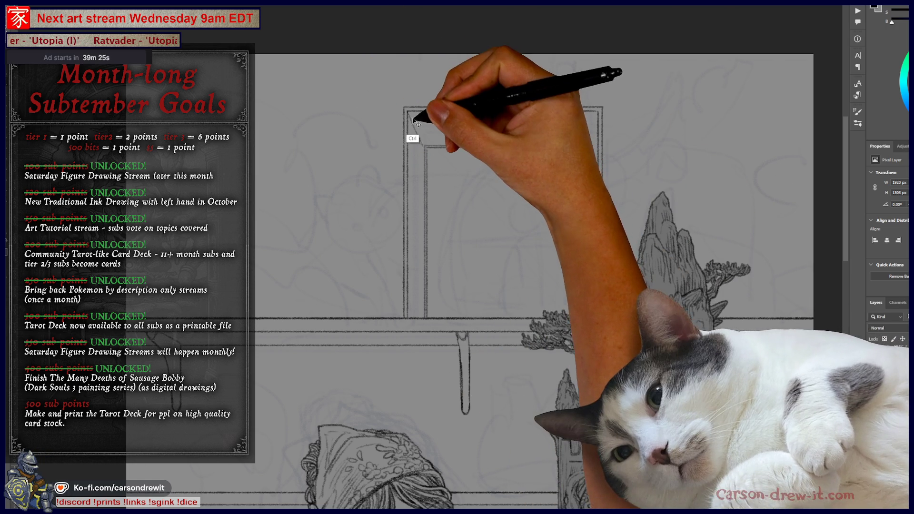
drag(408, 112, 423, 145)
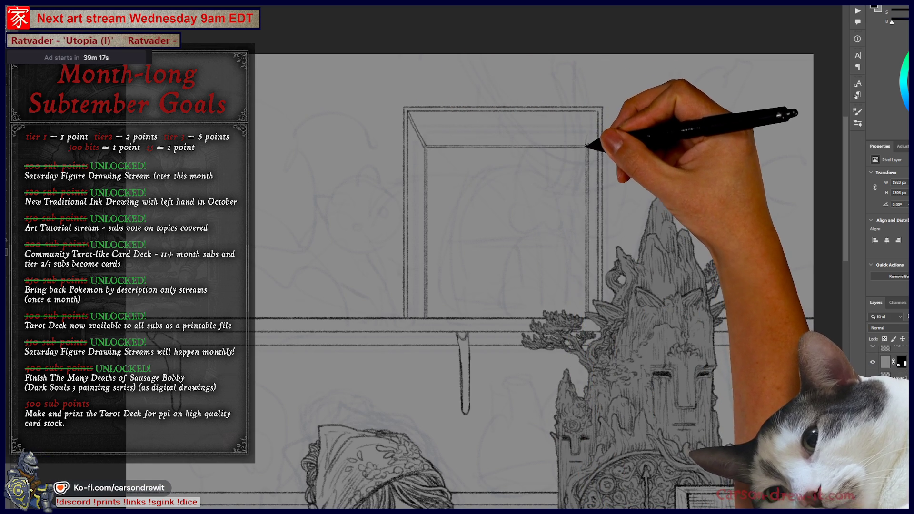
drag(588, 143, 592, 116)
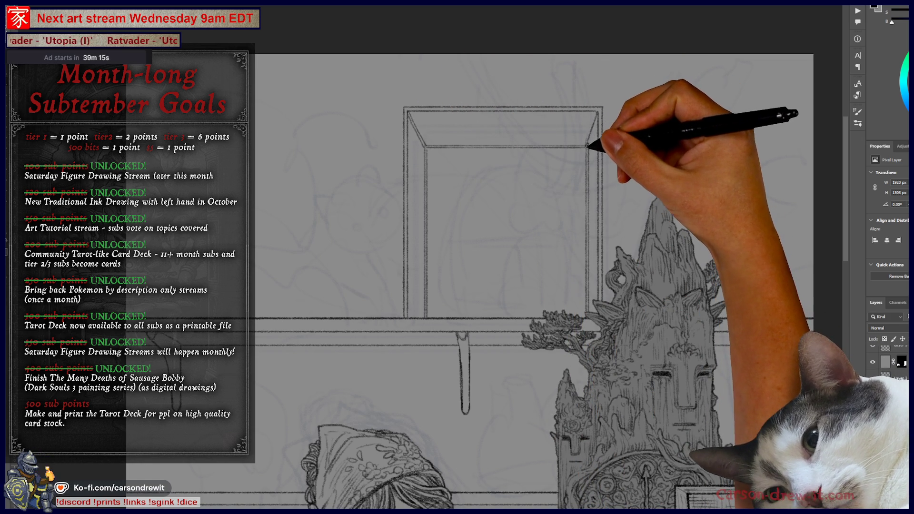
drag(595, 155, 597, 146)
key(ctrl+z)
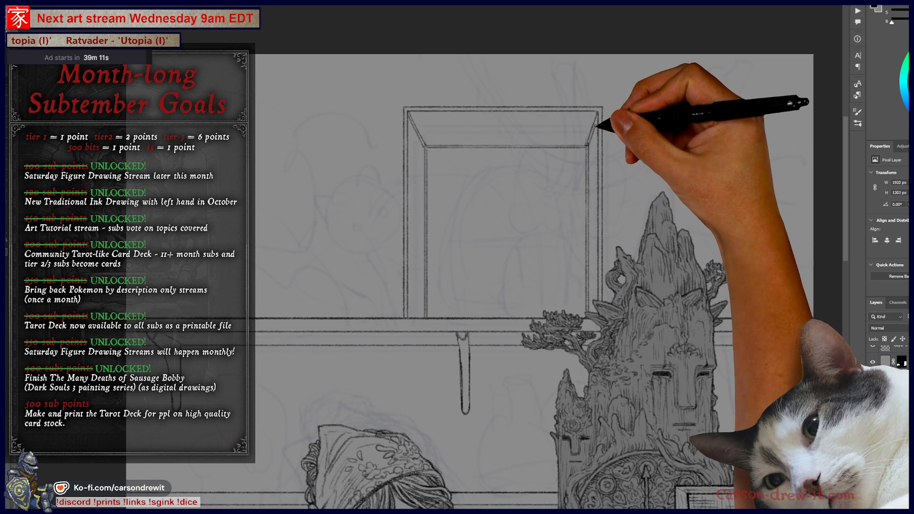
key(ctrl+minus)
key(ctrl+minus)
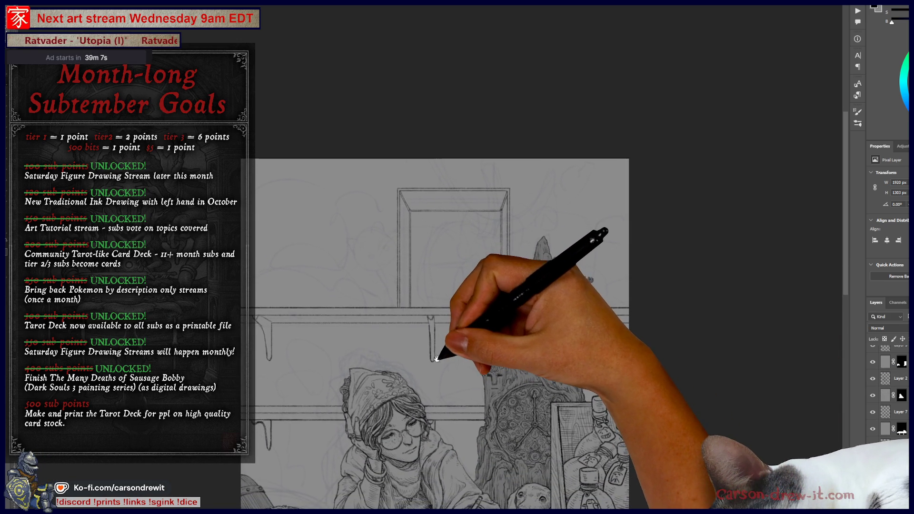
Step: Zoom in on the doorway frame, switch layers, and open the golden helmet photos in PureRef
key(ctrl+plus)
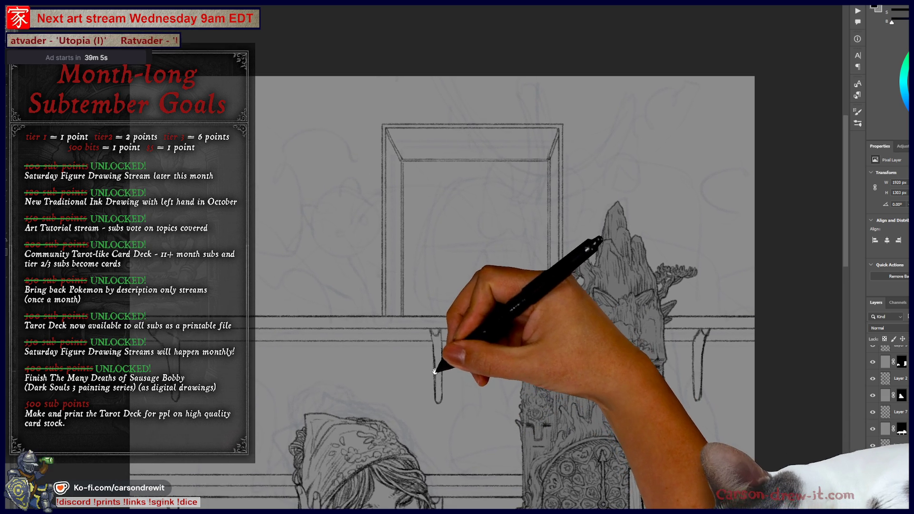
key(ctrl+plus)
drag(495, 387, 496, 397)
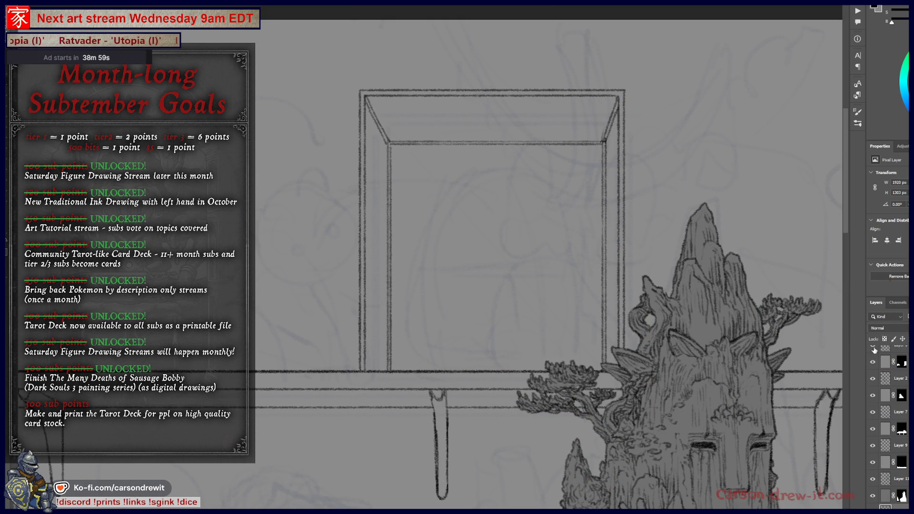
click(900, 496)
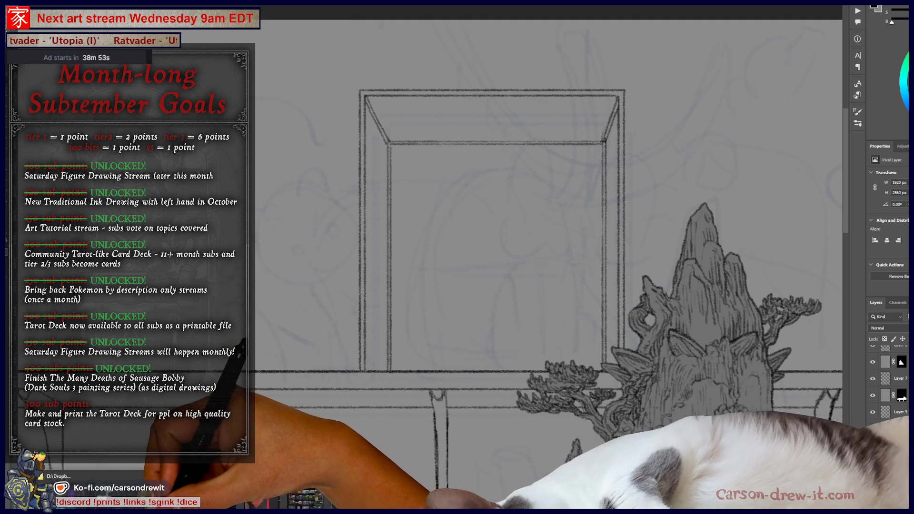
mouse_move(403, 512)
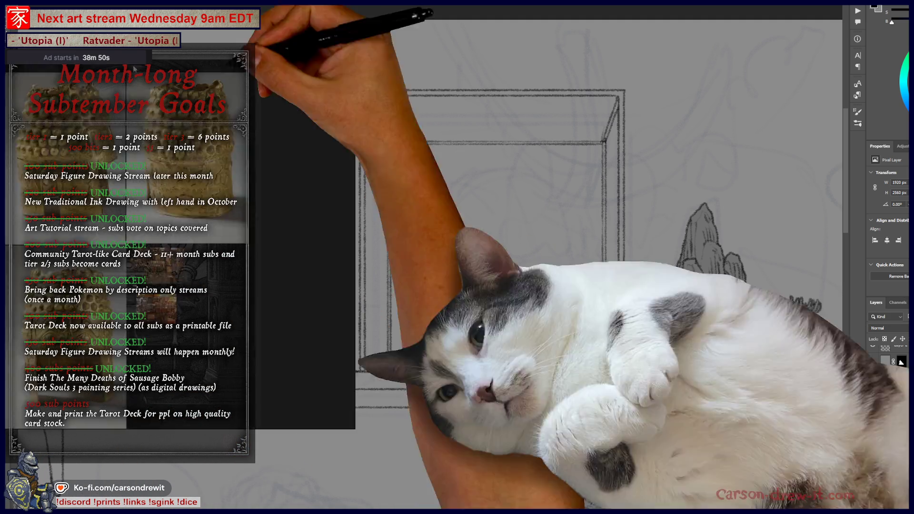
click(403, 512)
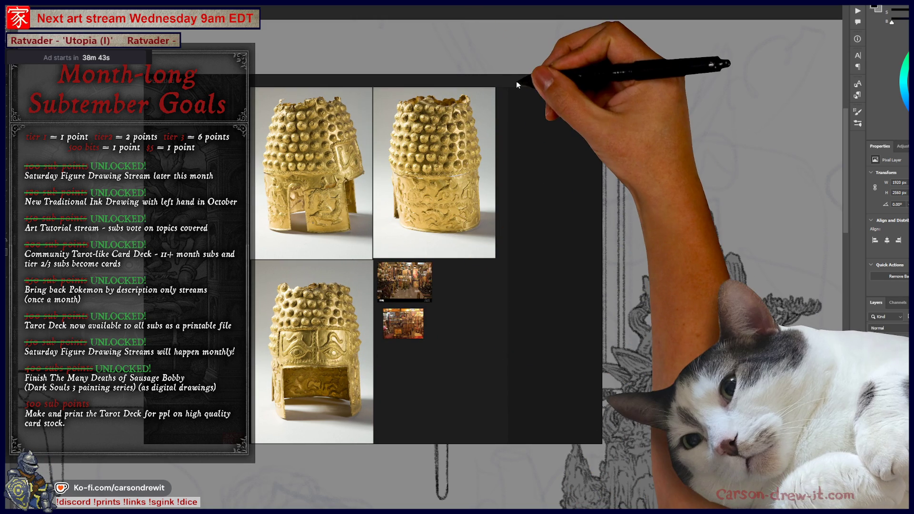
Step: Move the helmet reference board left, make it tall and narrow, and centre the framed box beside it
scroll(353, 200, up, 5)
scroll(321, 199, down, 3)
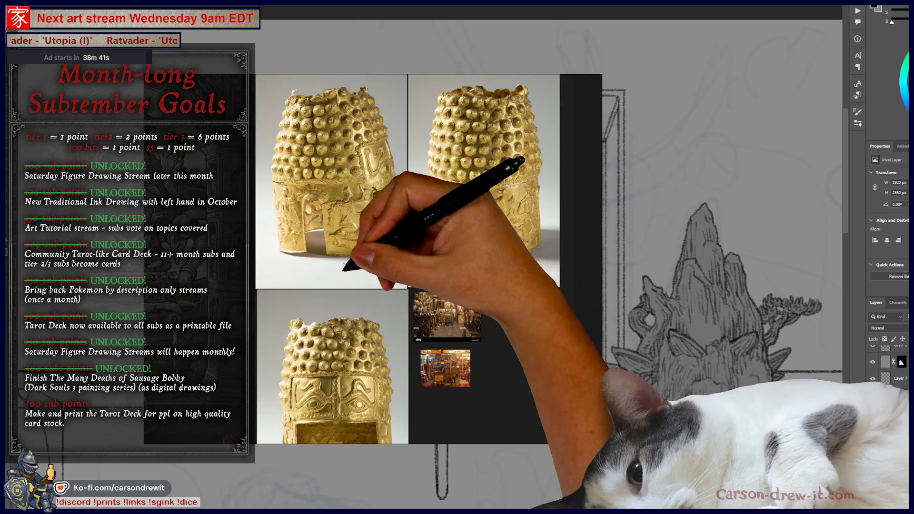
mouse_move(417, 82)
mouse_down()
mouse_move(306, 194)
mouse_move(289, 165)
mouse_up()
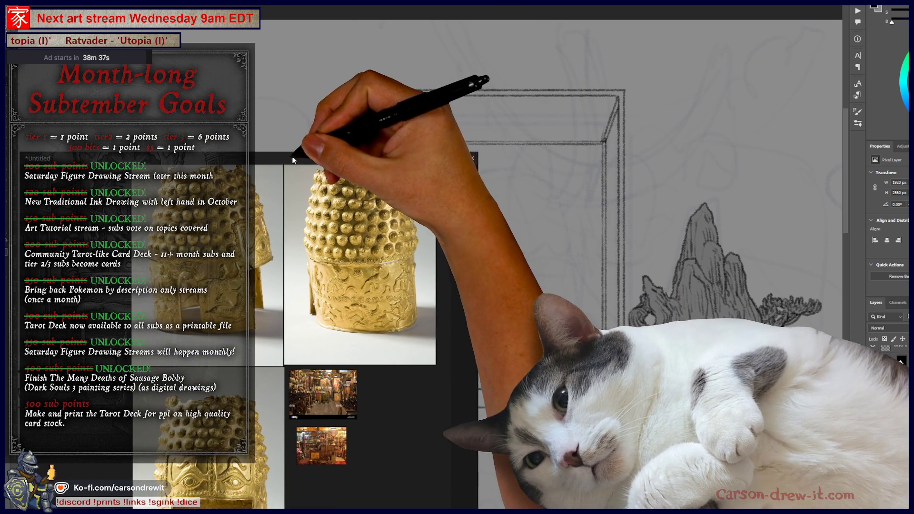
drag(241, 151, 240, 13)
scroll(302, 314, up, 3)
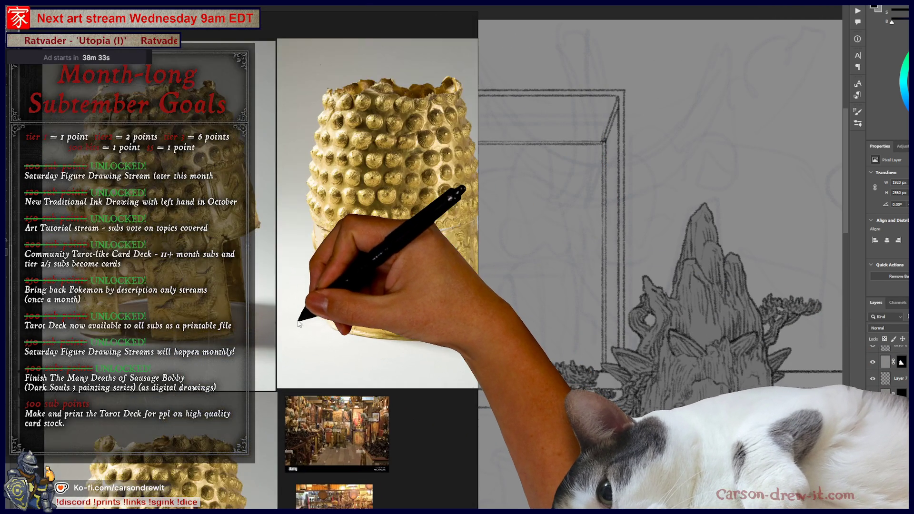
scroll(316, 347, down, 2)
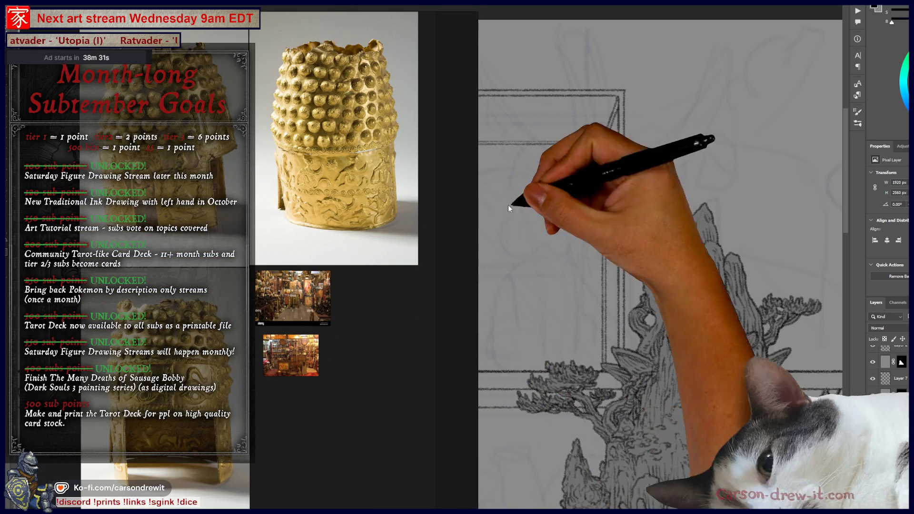
drag(575, 252, 600, 252)
scroll(599, 252, up, 3)
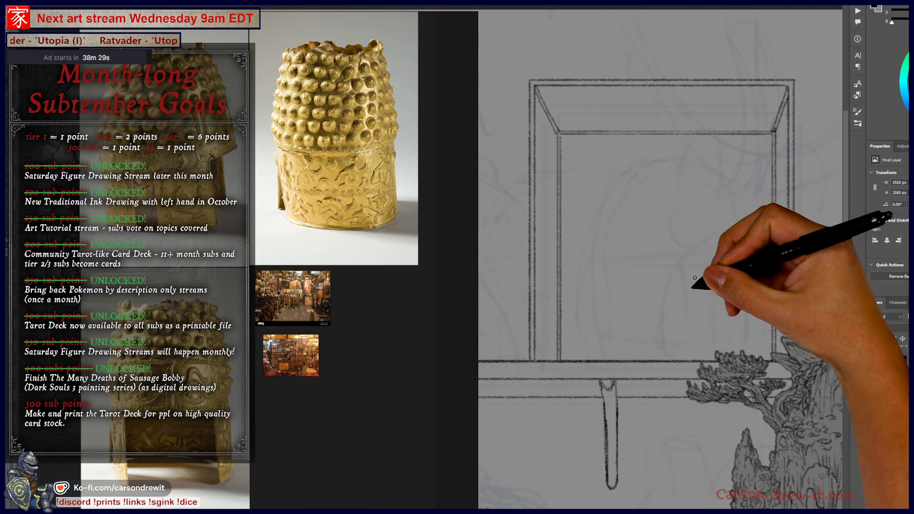
drag(640, 313, 629, 320)
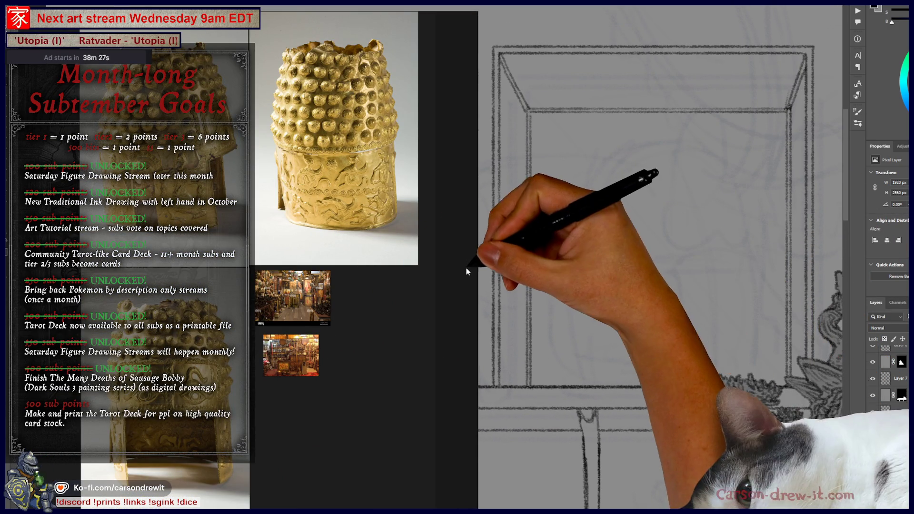
drag(478, 257, 416, 261)
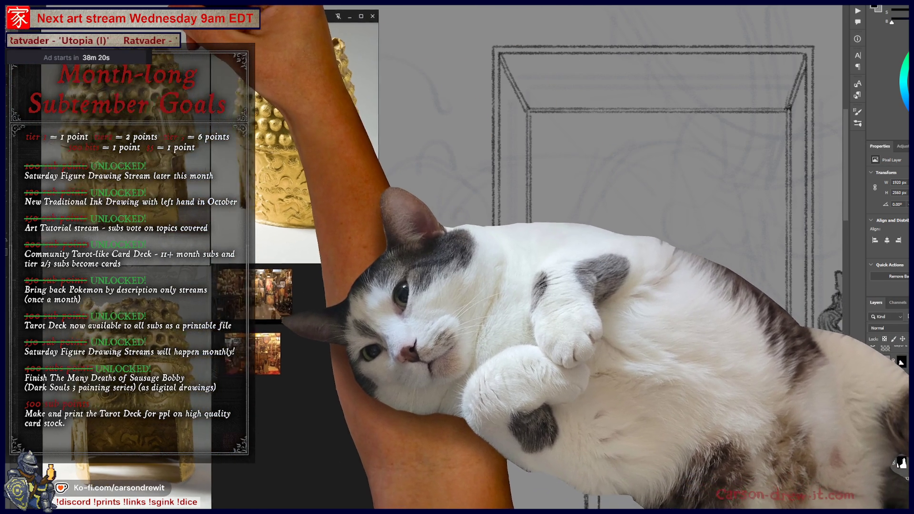
drag(417, 261, 361, 260)
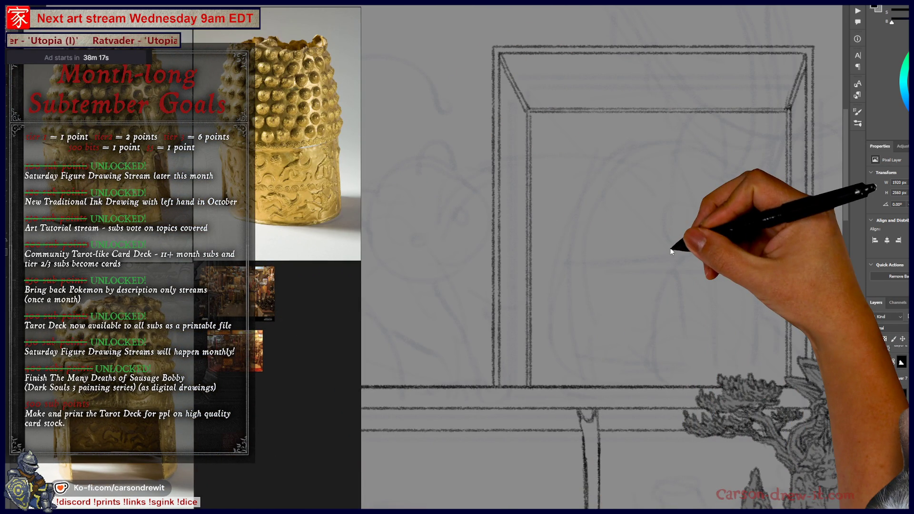
Step: Pan the canvas to bring the framed box and tree into view
drag(671, 283, 551, 241)
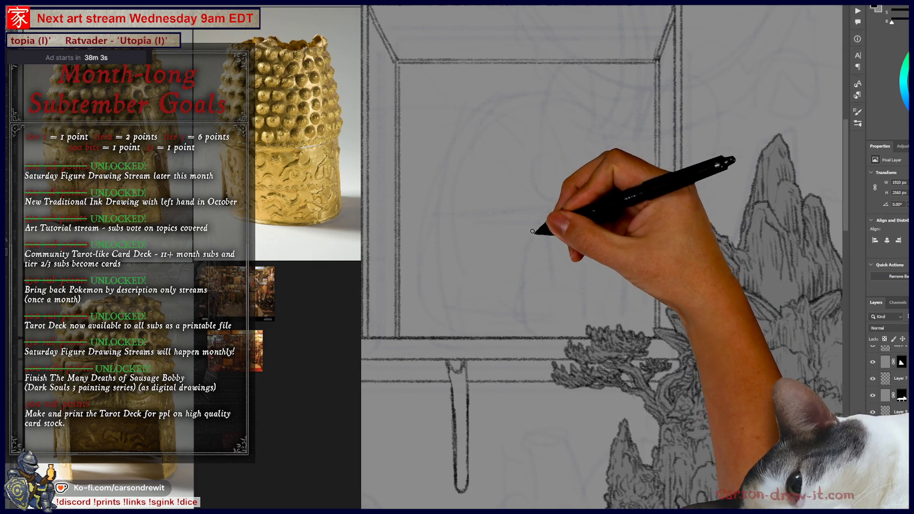
drag(526, 243, 595, 290)
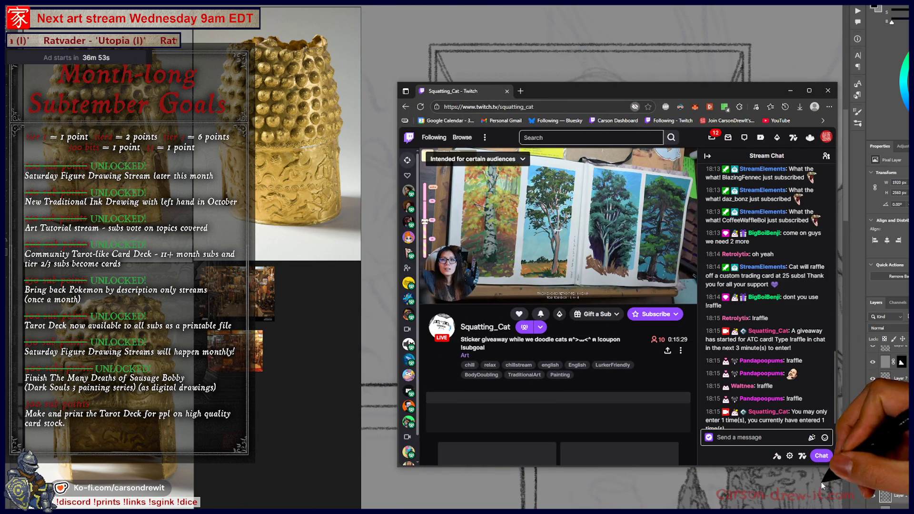
Step: Enlarge and reposition the Twitch stream window, then shrink and minimize it
mouse_move(837, 470)
mouse_down()
mouse_move(898, 512)
mouse_move(860, 512)
mouse_up()
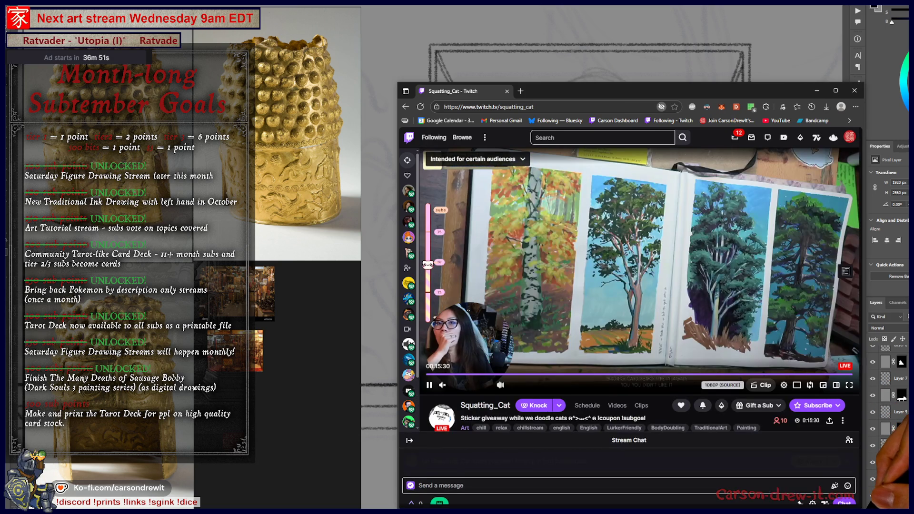
drag(725, 86, 702, 54)
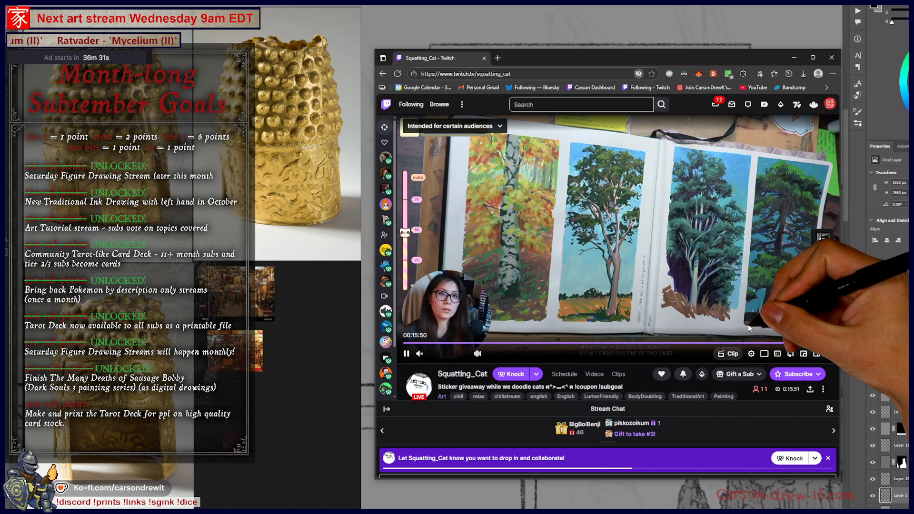
mouse_move(762, 300)
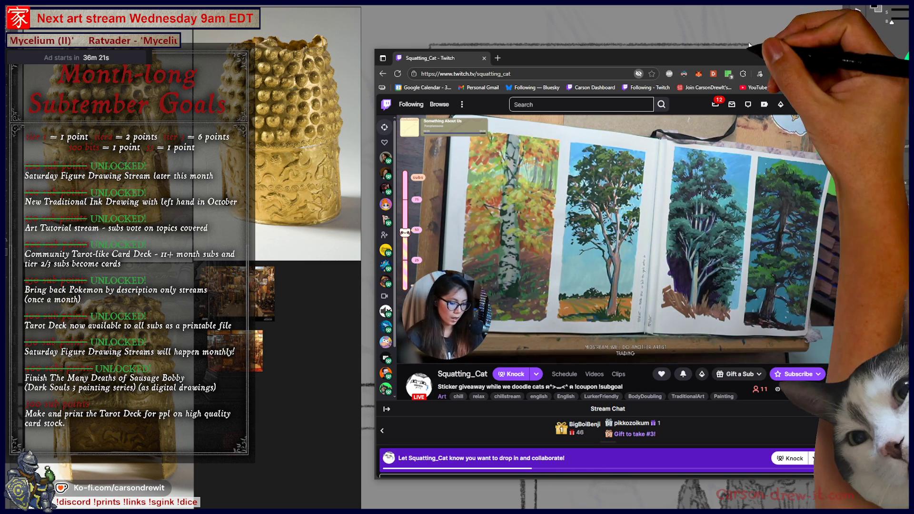
mouse_move(840, 49)
mouse_down()
mouse_move(809, 66)
mouse_move(711, 76)
mouse_up()
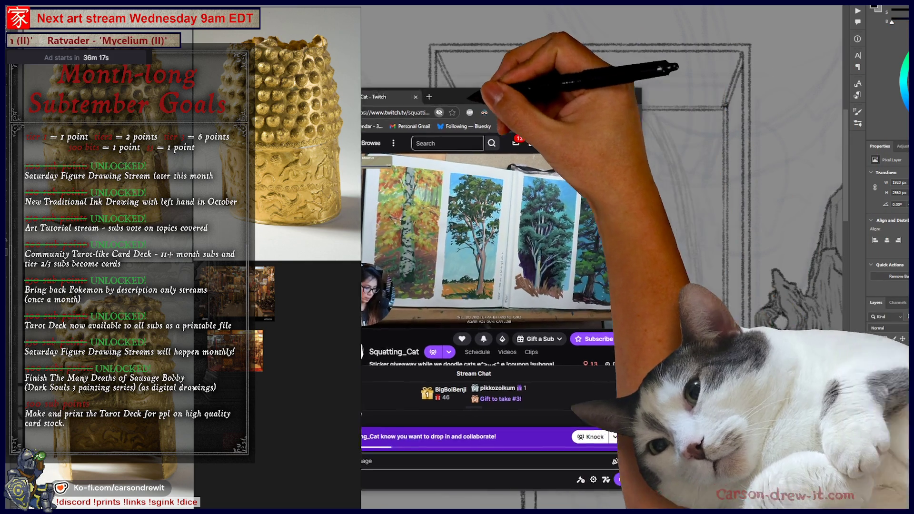
click(662, 85)
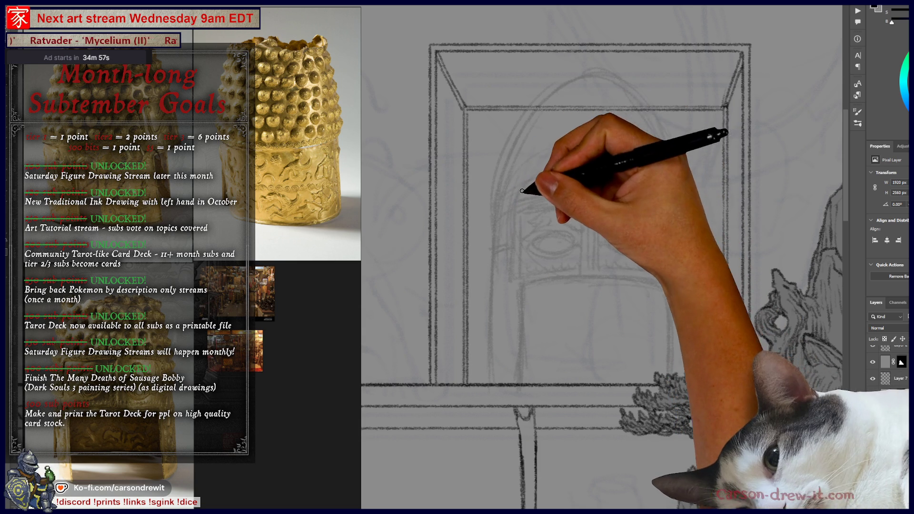
drag(546, 187, 637, 184)
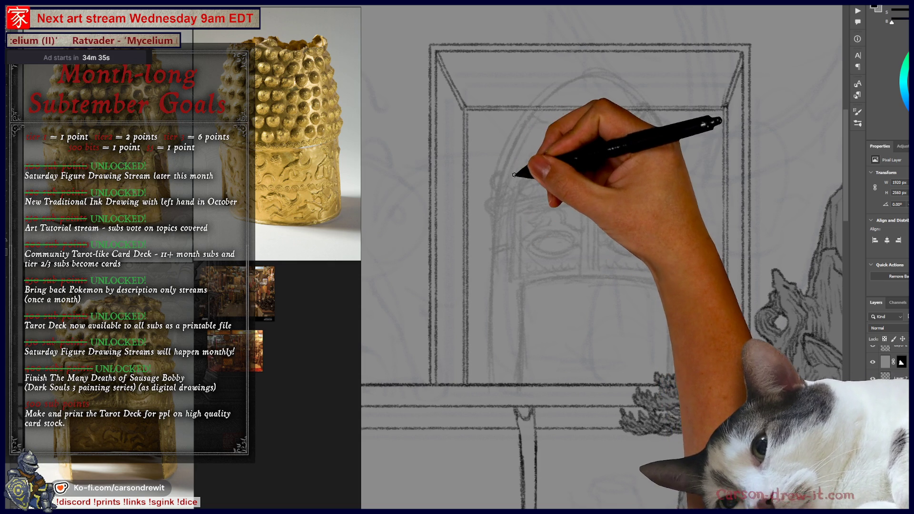
mouse_move(533, 171)
mouse_down()
mouse_move(574, 195)
mouse_move(604, 170)
mouse_move(644, 157)
mouse_move(679, 178)
mouse_move(673, 173)
mouse_up()
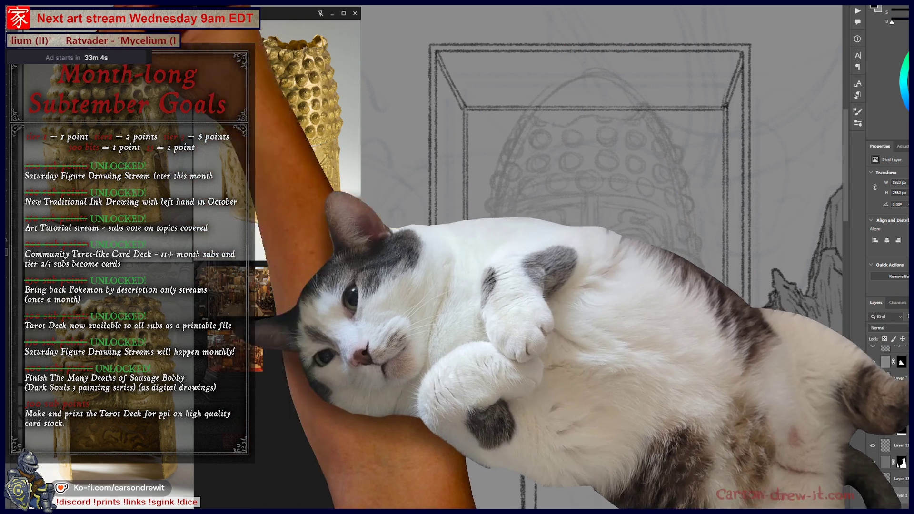
Step: Lasso the domed creature sketch and scale it from its centre to about 516 px wide
mouse_move(482, 393)
mouse_down()
mouse_move(478, 177)
mouse_move(527, 112)
mouse_move(576, 76)
mouse_move(639, 86)
mouse_move(709, 180)
mouse_move(705, 383)
mouse_move(530, 404)
mouse_move(483, 393)
mouse_up()
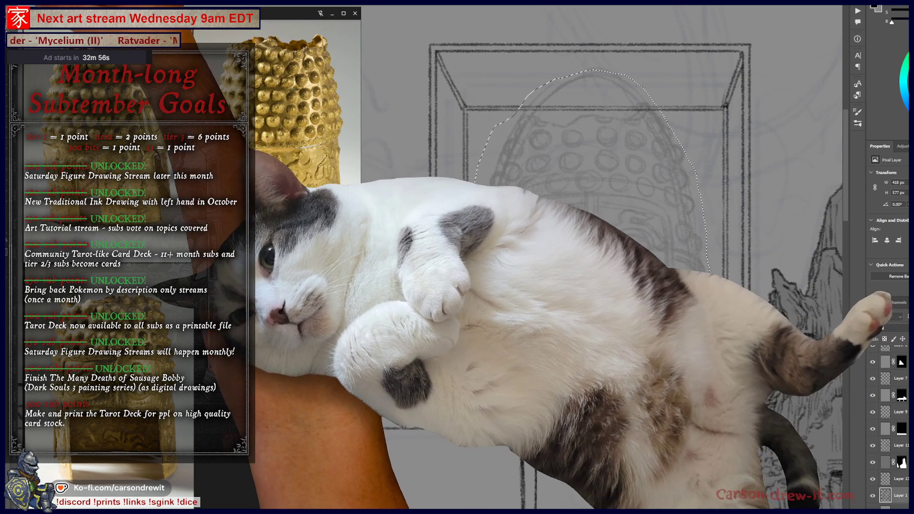
key(ctrl+t)
drag(724, 60, 743, 49)
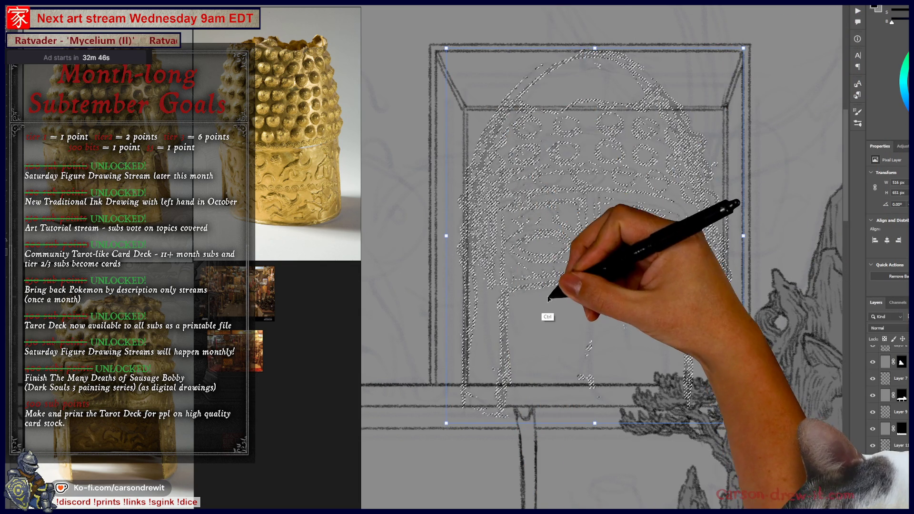
key(Return)
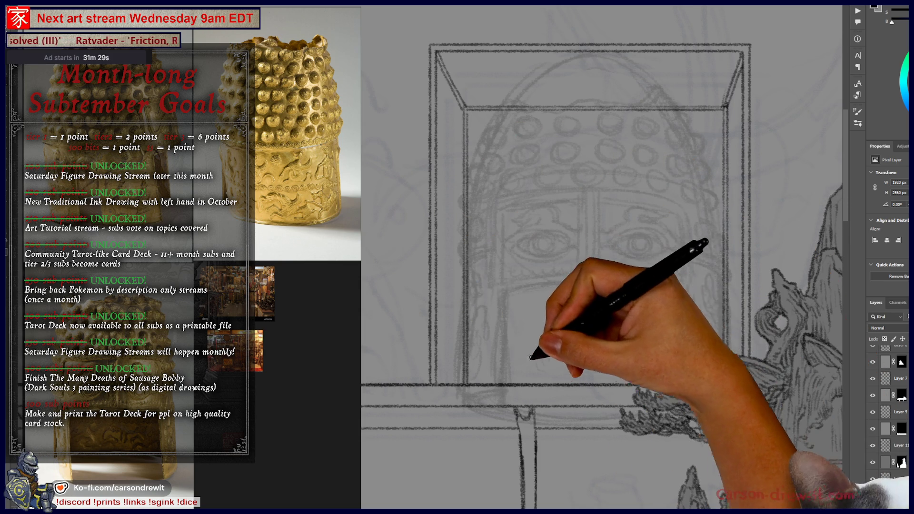
Step: Hatch the helmet's lower face below the eye openings with diagonal pencil strokes
key(ctrl)
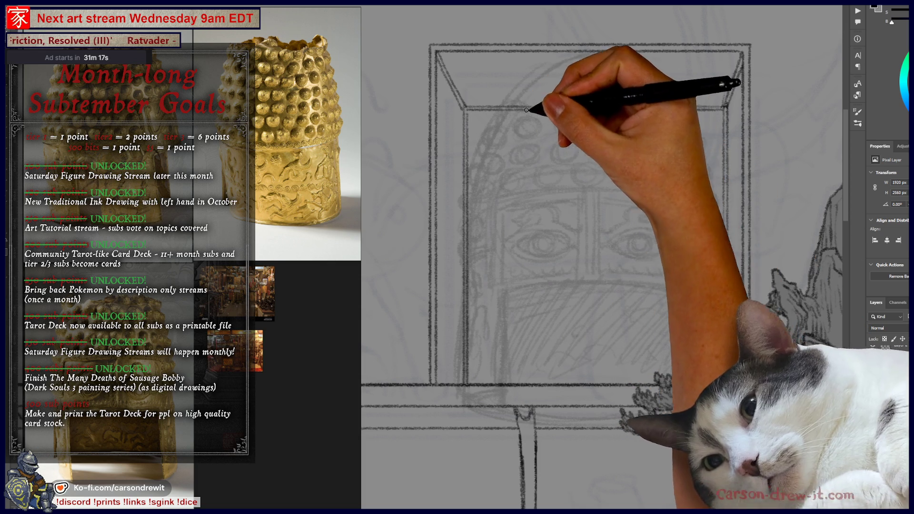
key(ctrl+minus)
key(ctrl+minus)
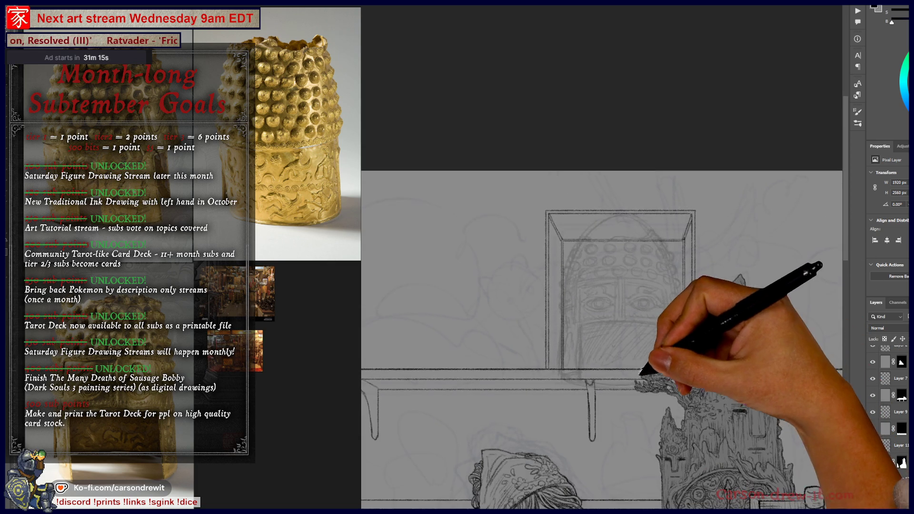
key(ctrl+minus)
key(ctrl+plus)
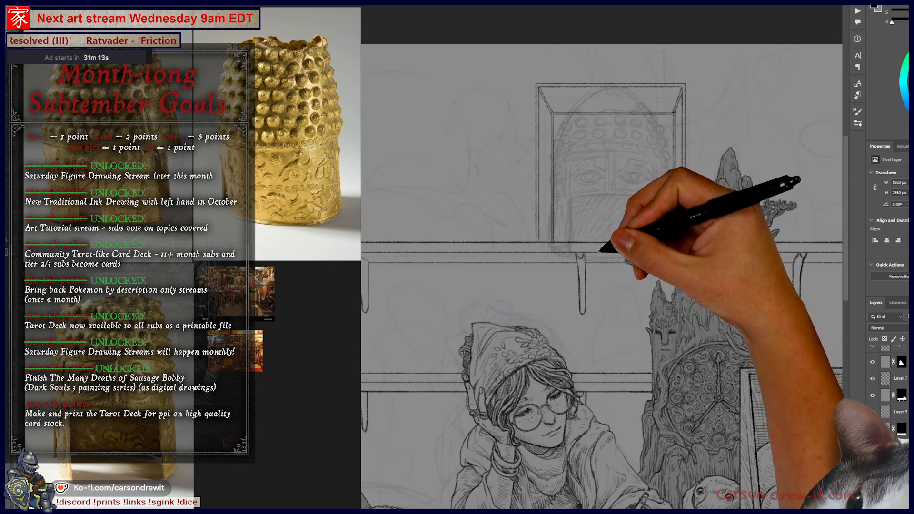
key(ctrl+minus)
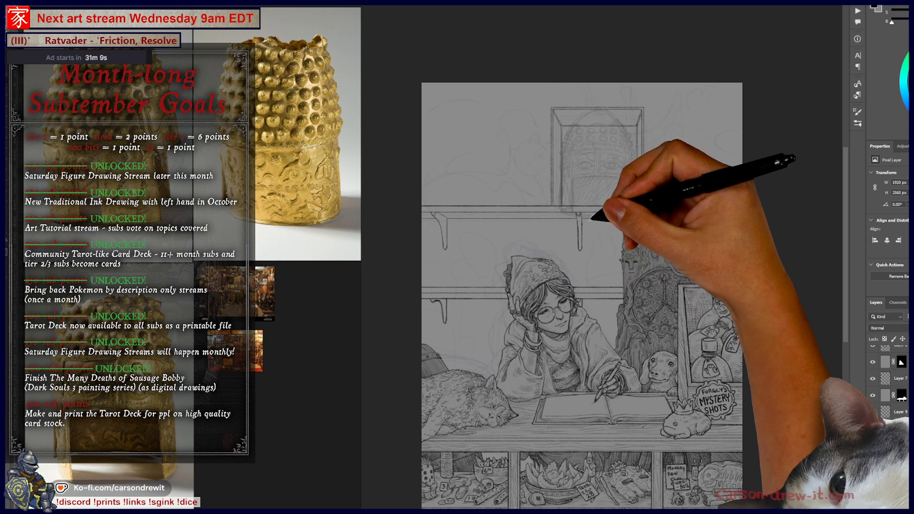
key(ctrl+plus)
key(ctrl+plus)
key(ctrl+plus)
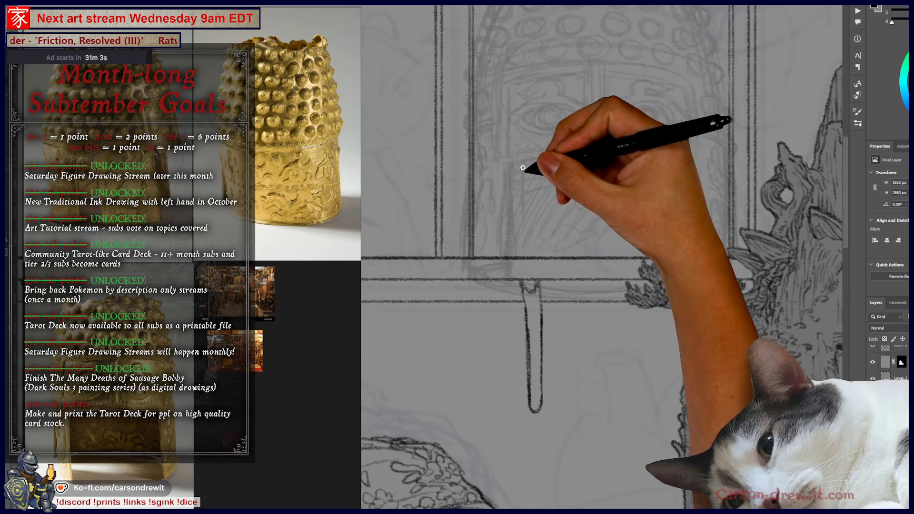
mouse_move(527, 157)
mouse_down()
mouse_move(528, 193)
mouse_move(695, 168)
mouse_up()
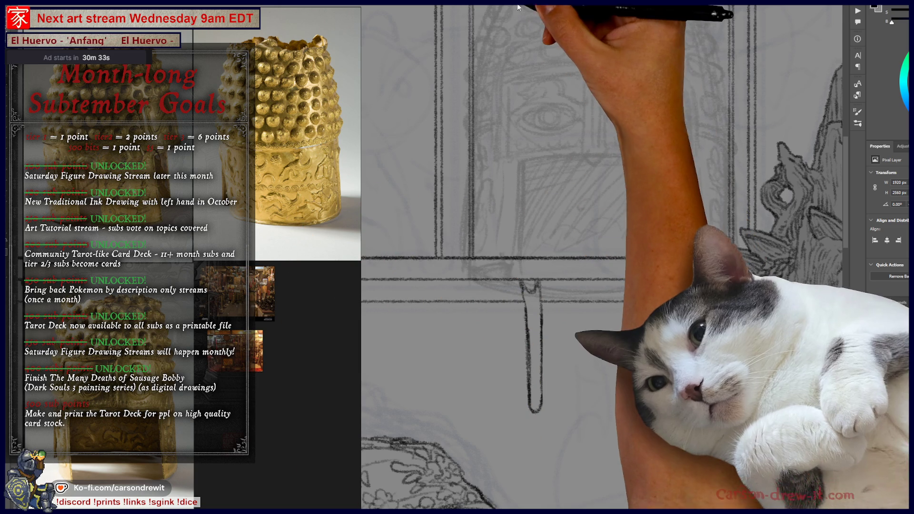
Step: Turn on Vertical paint symmetry and place the mirror axis at the helmet's centre
key(ctrl+minus)
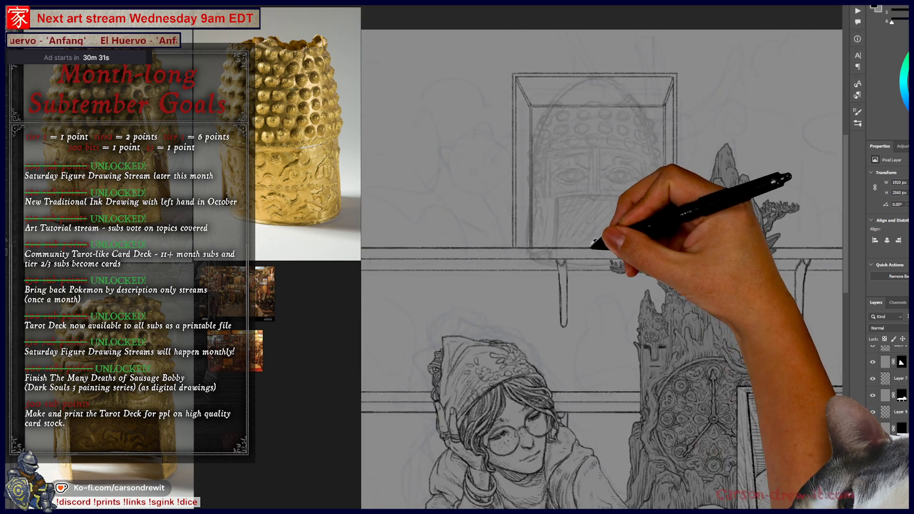
mouse_move(576, 326)
mouse_down()
mouse_move(690, 228)
mouse_move(595, 302)
mouse_move(622, 296)
mouse_move(595, 335)
mouse_move(649, 214)
mouse_move(637, 214)
mouse_move(638, 309)
mouse_move(648, 302)
mouse_move(649, 310)
mouse_move(592, 337)
mouse_up()
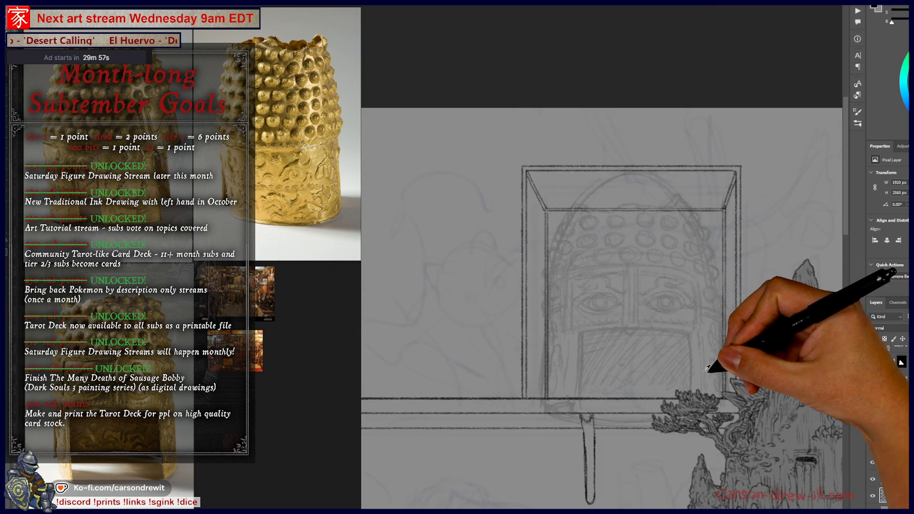
scroll(686, 367, down, 1)
scroll(646, 358, up, 1)
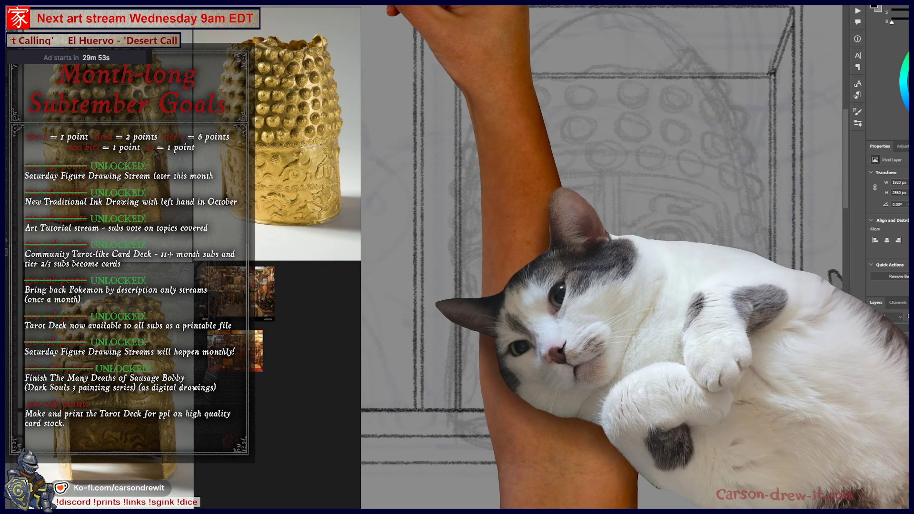
click(374, 5)
click(383, 4)
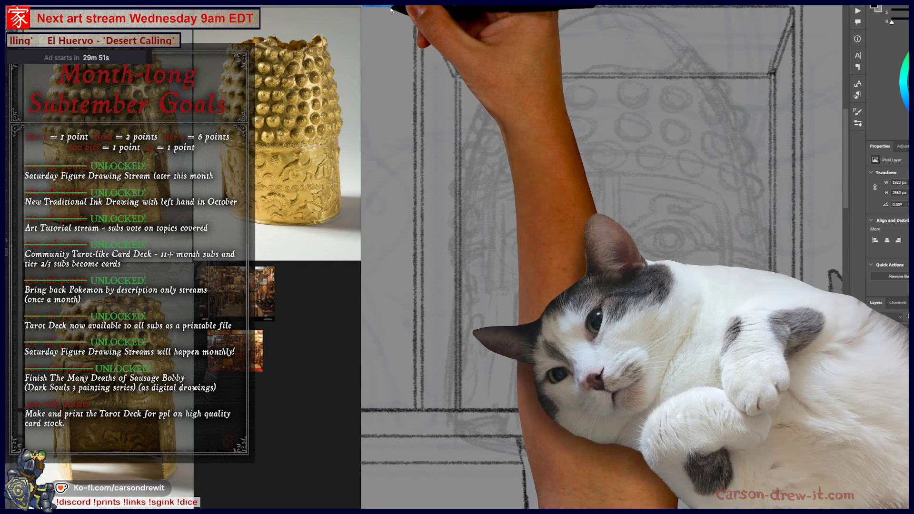
drag(546, 232, 610, 170)
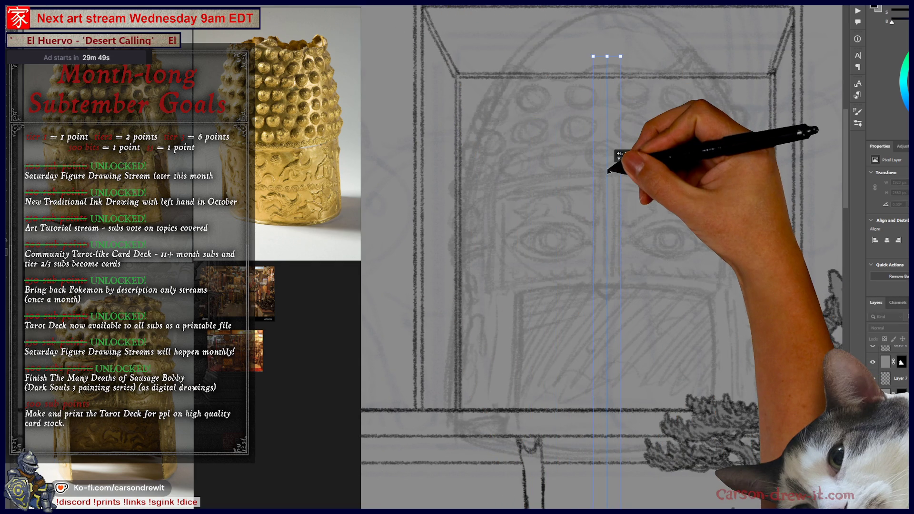
Step: Confirm the symmetry axis, switch to Layer 13, and draw mirrored vertical lines beside the eyes
key(Return)
scroll(662, 225, up, 2)
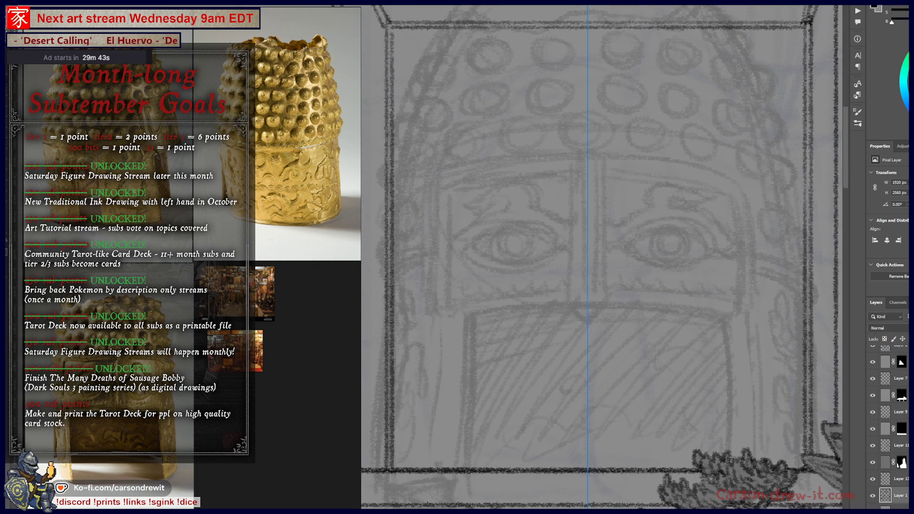
click(880, 478)
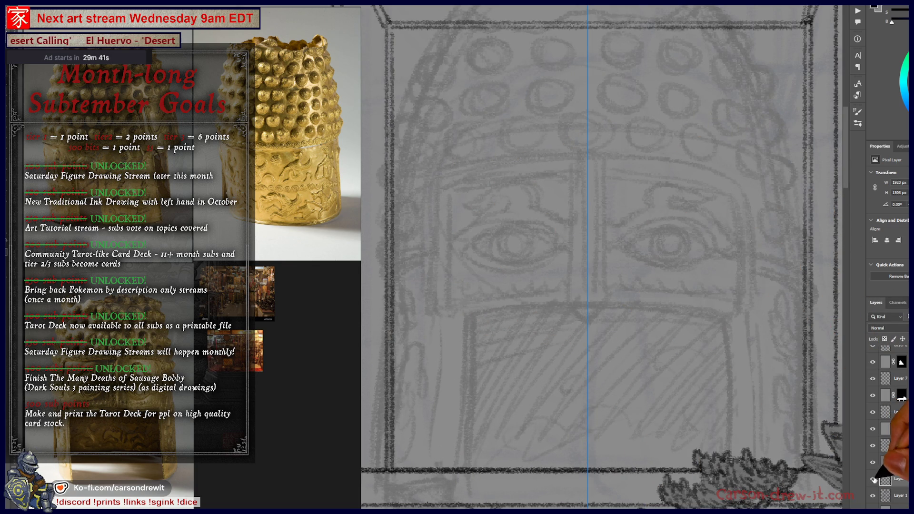
drag(442, 307, 444, 205)
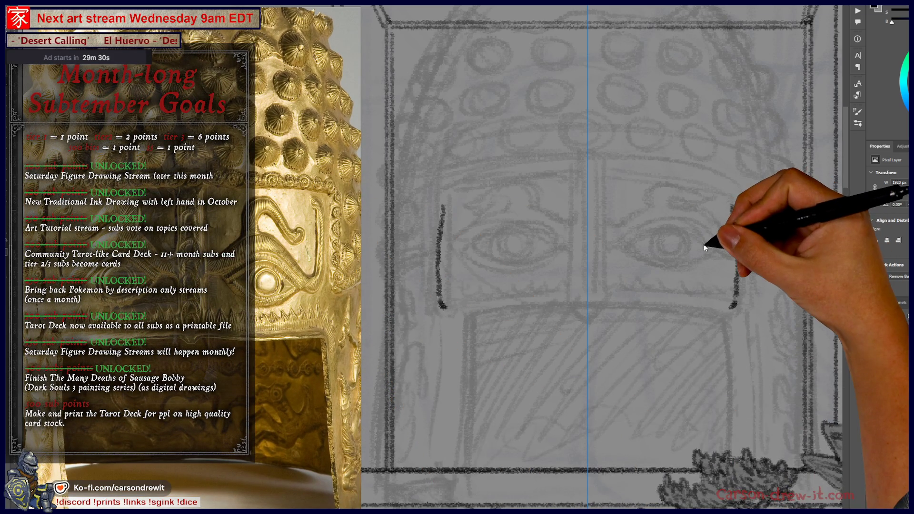
drag(731, 206, 733, 307)
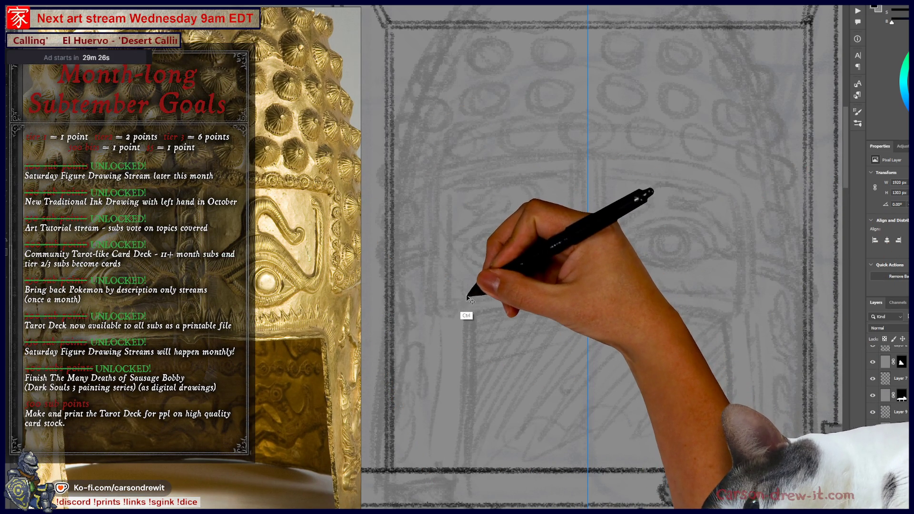
Step: Undo the test strokes and ink the mirrored arch outline above the eyes
key(ctrl+z)
mouse_move(427, 266)
mouse_down()
mouse_move(446, 257)
mouse_move(450, 173)
mouse_move(535, 166)
mouse_up()
key(ctrl+z)
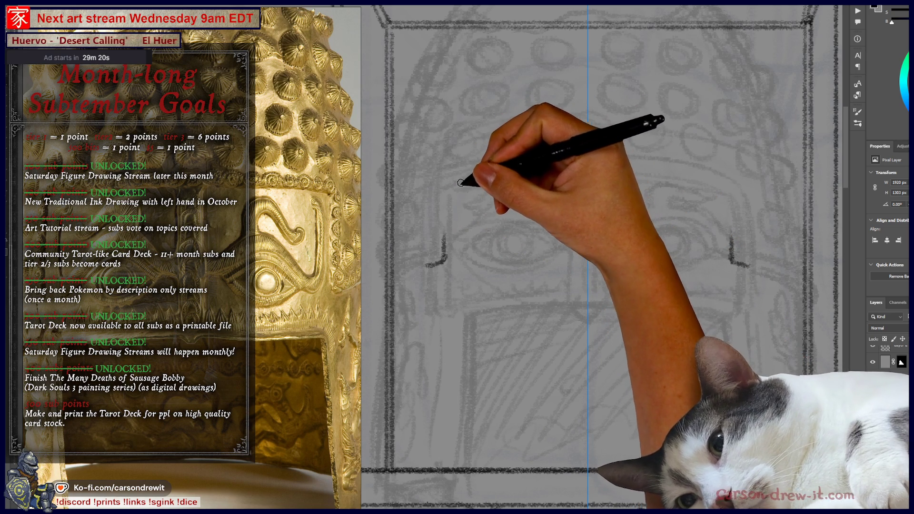
mouse_move(449, 189)
mouse_down()
mouse_move(538, 166)
mouse_move(585, 171)
mouse_up()
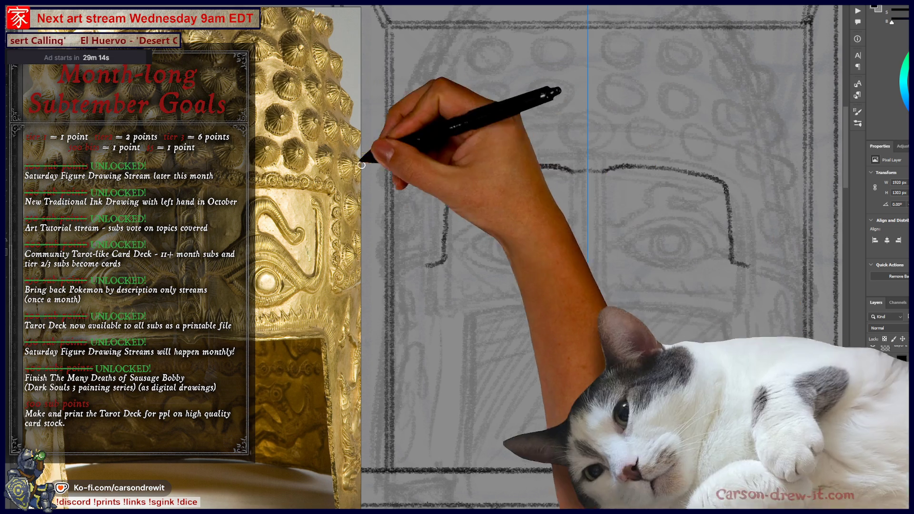
mouse_move(429, 264)
mouse_down()
mouse_move(438, 249)
mouse_move(439, 183)
mouse_move(498, 161)
mouse_move(495, 170)
mouse_move(623, 158)
mouse_up()
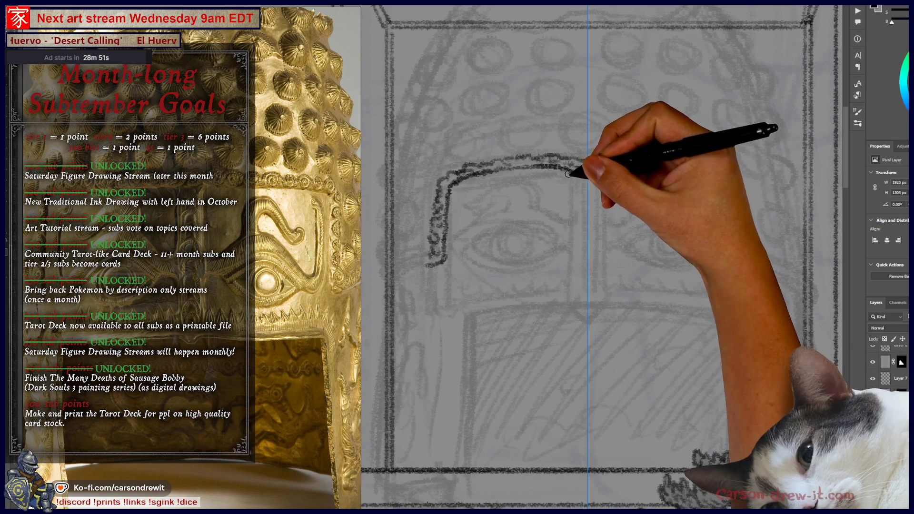
Step: Draw the straight central nose strip down from the arch between the eyes
drag(568, 174, 572, 191)
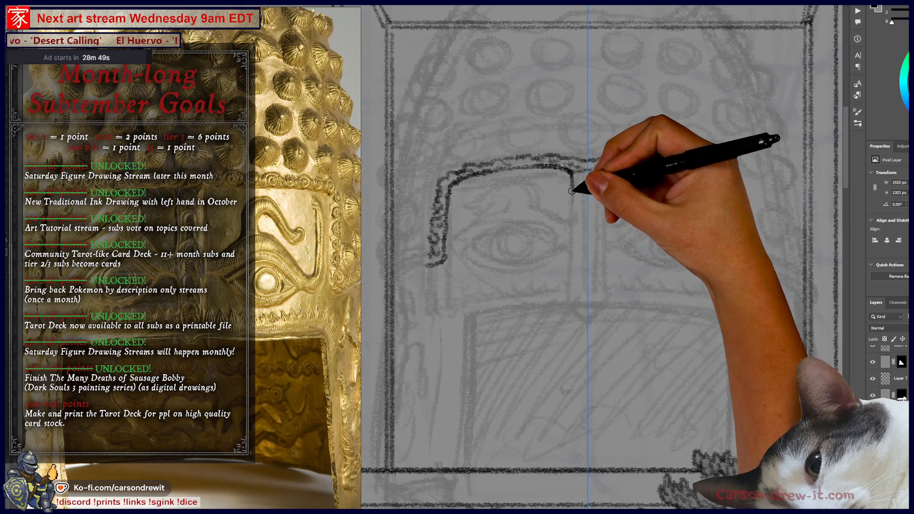
shift+click(574, 219)
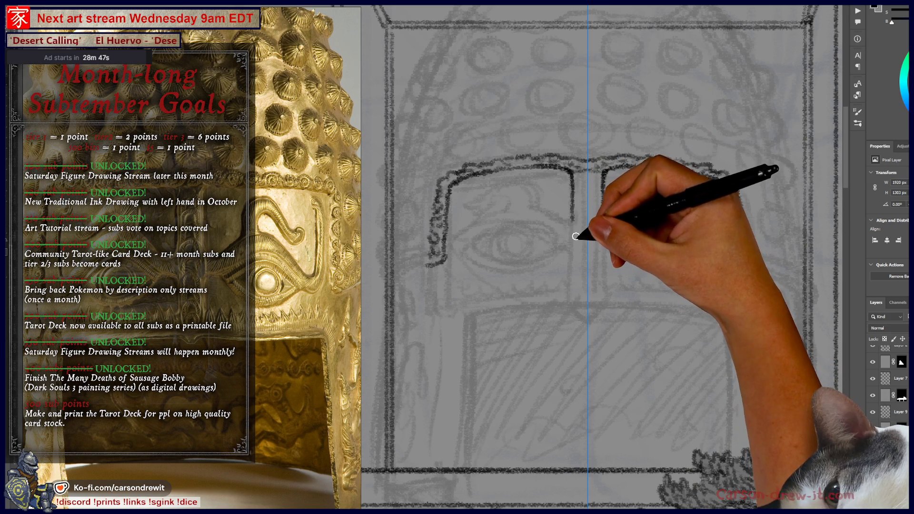
shift+click(579, 297)
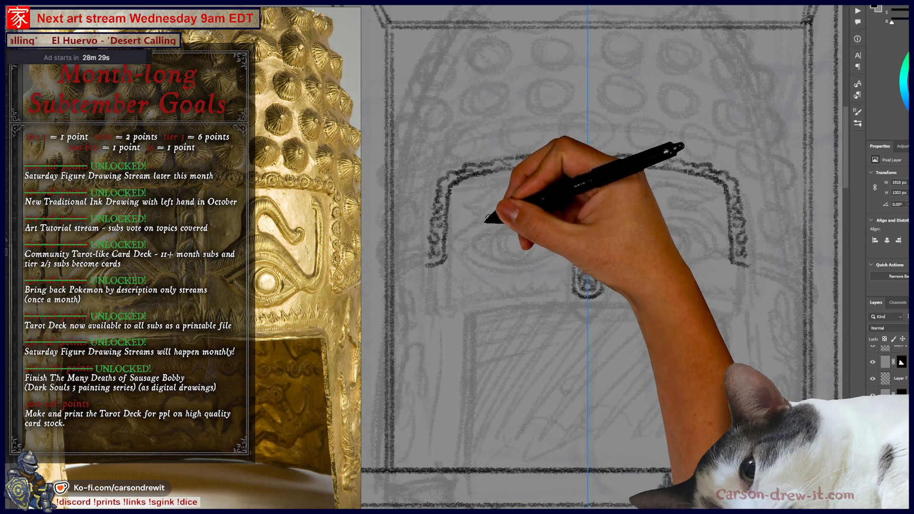
Step: Ink an inner edge along the left arch, then curling S-scrolls mirrored above both helmet eyes
mouse_move(465, 207)
mouse_down()
mouse_move(466, 239)
mouse_move(457, 240)
mouse_up()
mouse_move(465, 200)
mouse_down()
mouse_move(465, 187)
mouse_move(469, 202)
mouse_up()
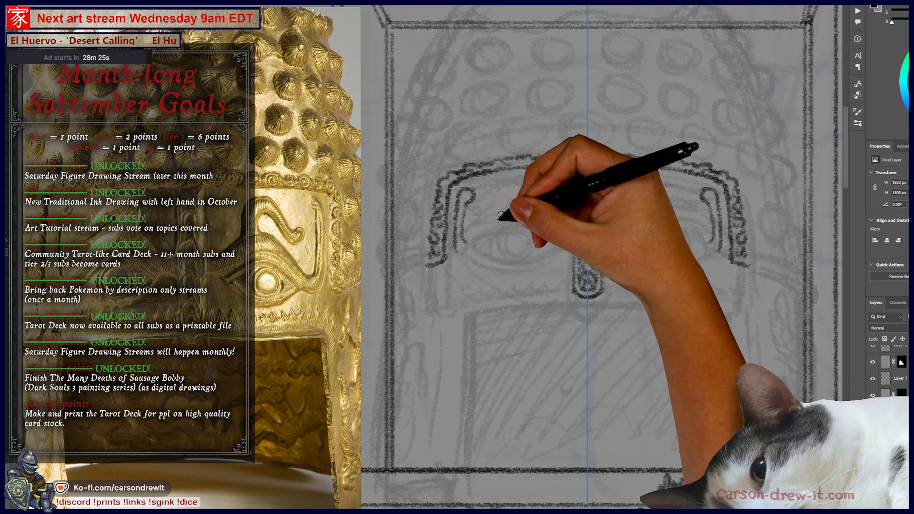
drag(468, 241, 512, 213)
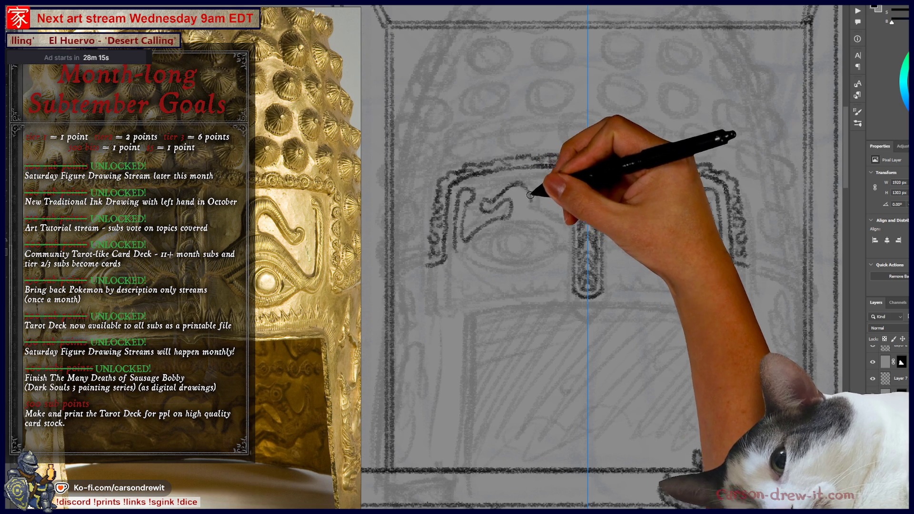
key(ctrl)
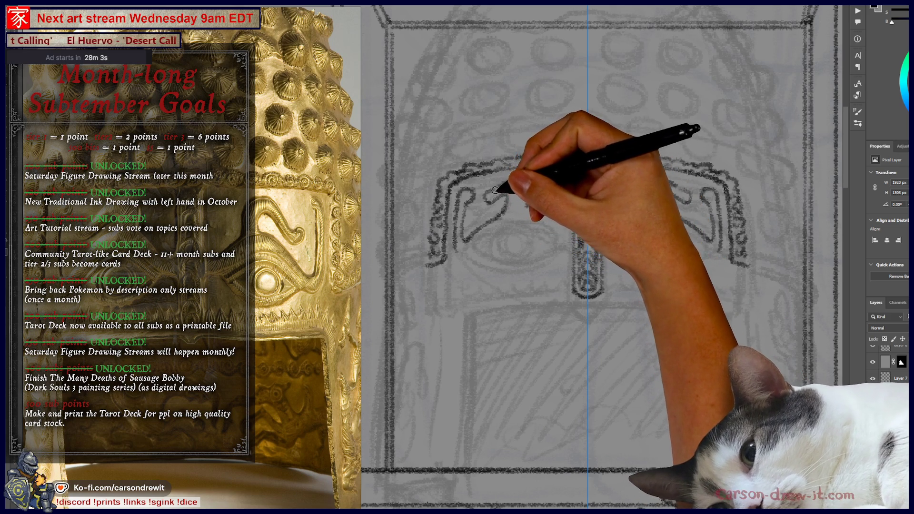
key(ctrl)
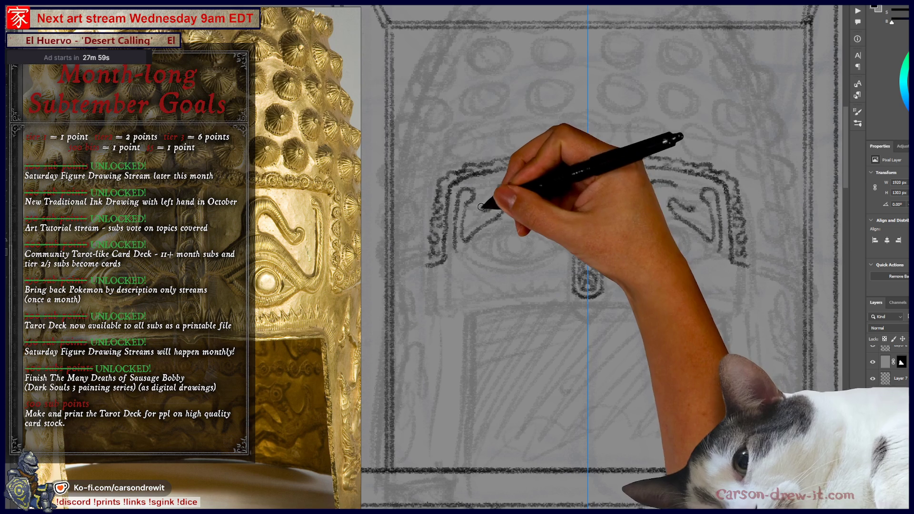
mouse_move(496, 191)
mouse_down()
mouse_move(527, 201)
mouse_move(564, 233)
mouse_up()
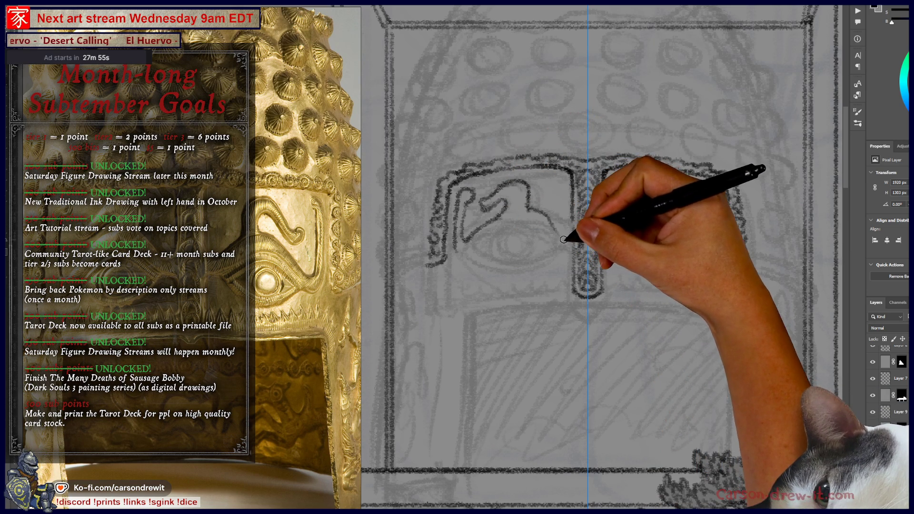
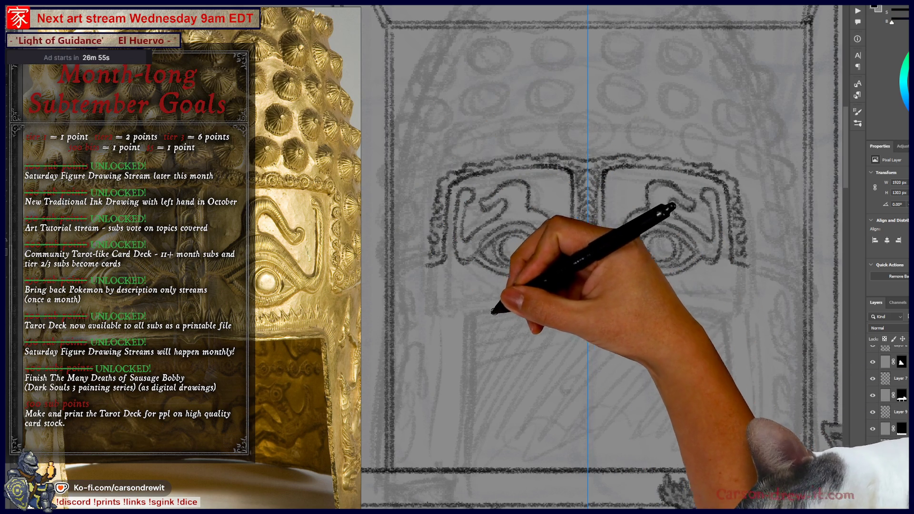
Step: Ink the eye band's lower edge line and a mirrored zigzag fringe beneath it
drag(472, 319, 560, 309)
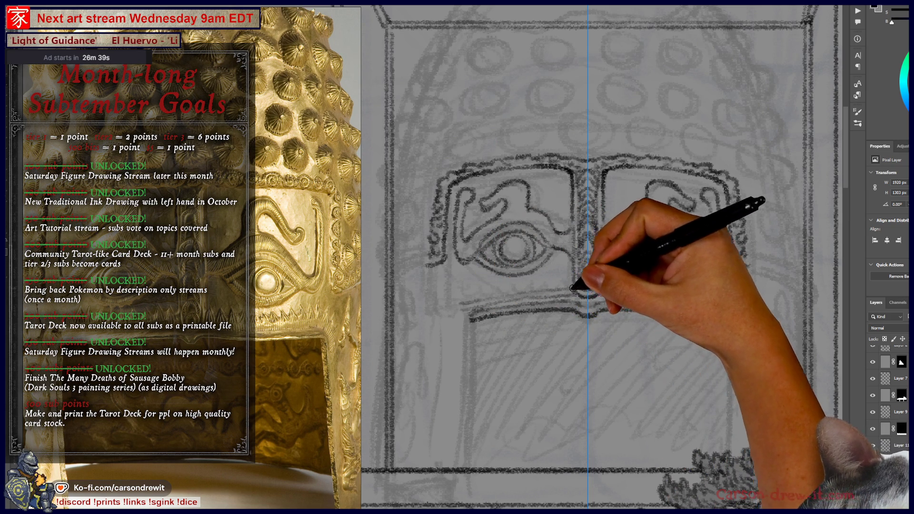
drag(457, 298, 565, 279)
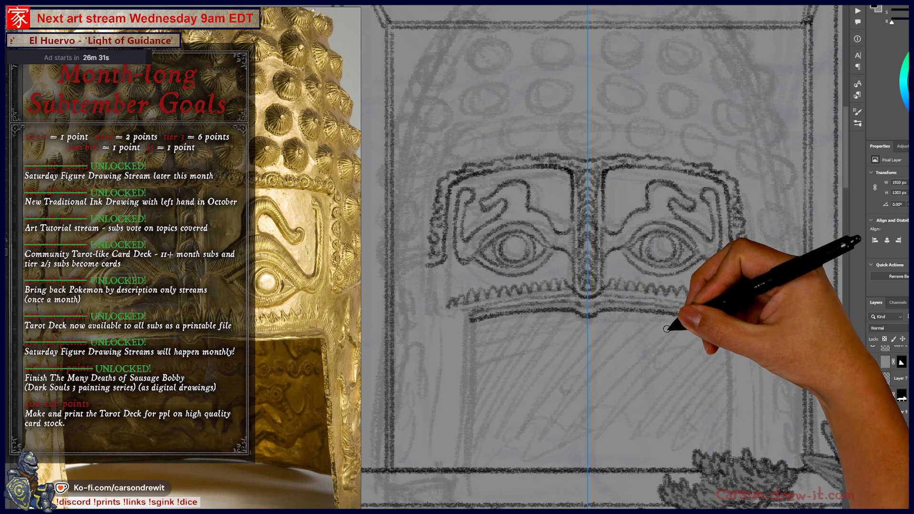
scroll(674, 347, down, 3)
scroll(674, 348, left, 3)
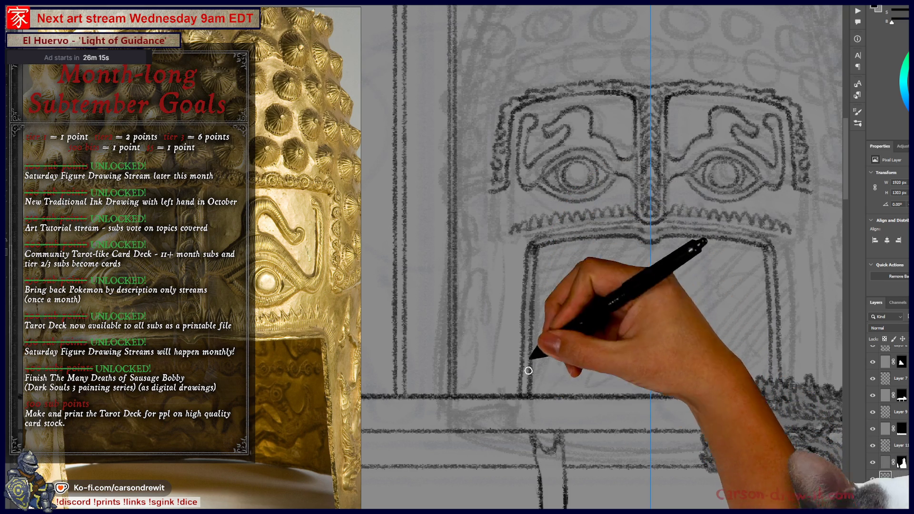
Step: Draw the curved left end of the eye band and reinforce the helmet's left-side outline
mouse_move(507, 290)
mouse_down()
mouse_move(477, 349)
mouse_move(552, 323)
mouse_move(418, 210)
mouse_move(527, 352)
mouse_move(538, 334)
mouse_up()
key(b)
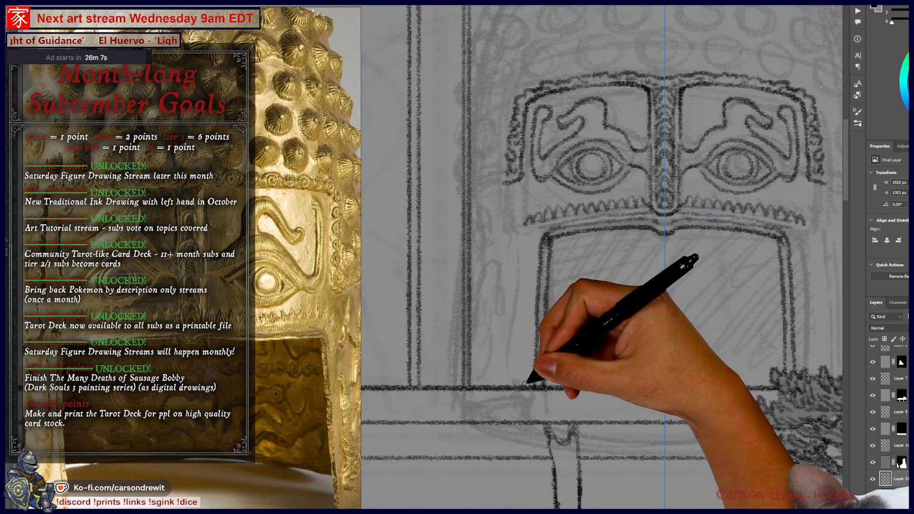
drag(515, 272, 559, 281)
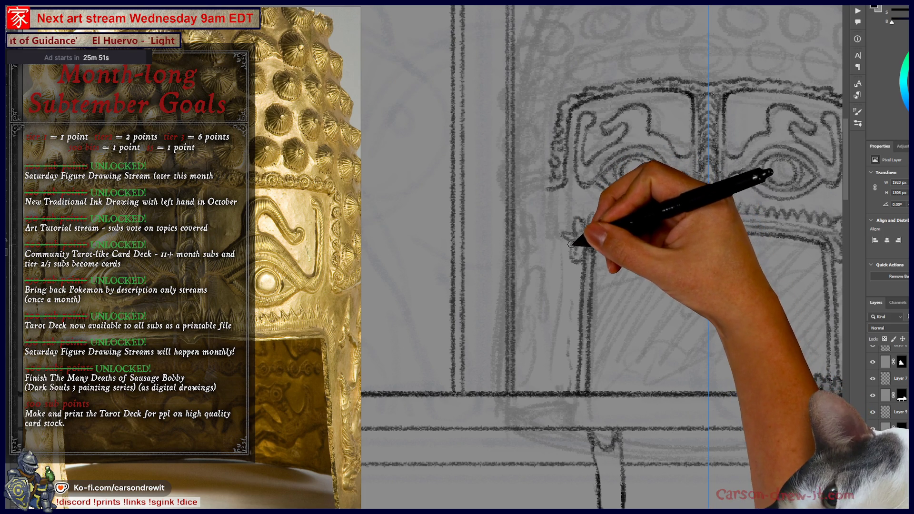
drag(590, 313, 500, 343)
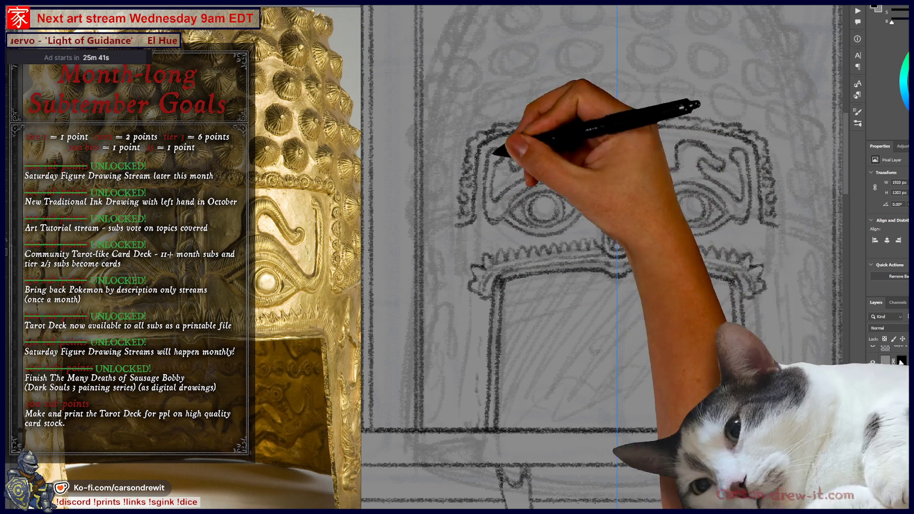
drag(528, 312, 566, 301)
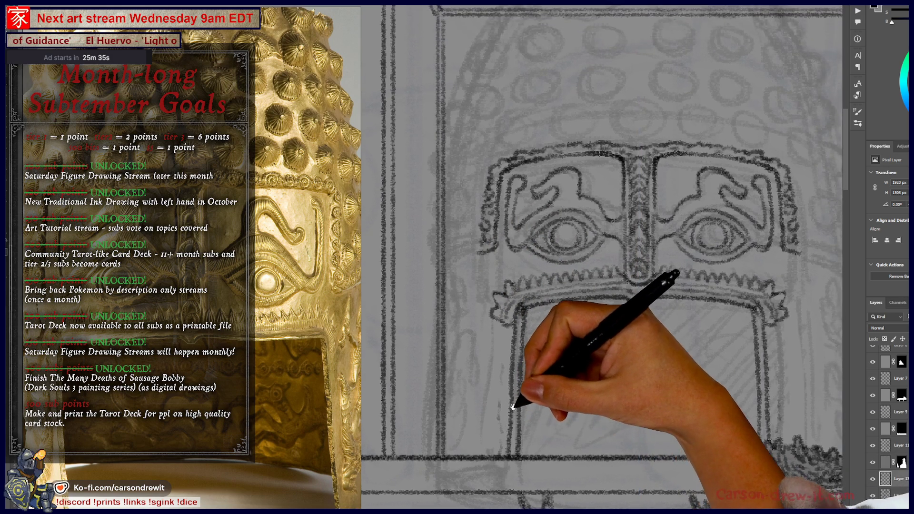
drag(514, 403, 533, 472)
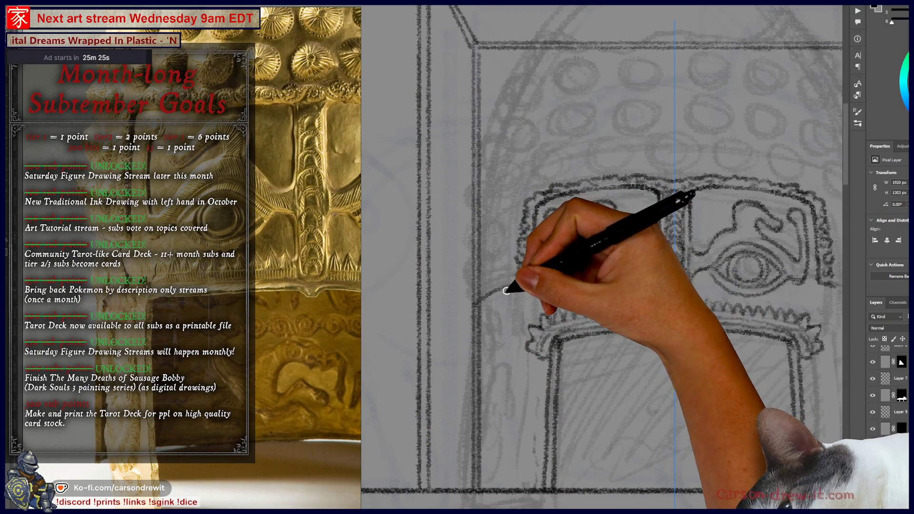
key(ctrl)
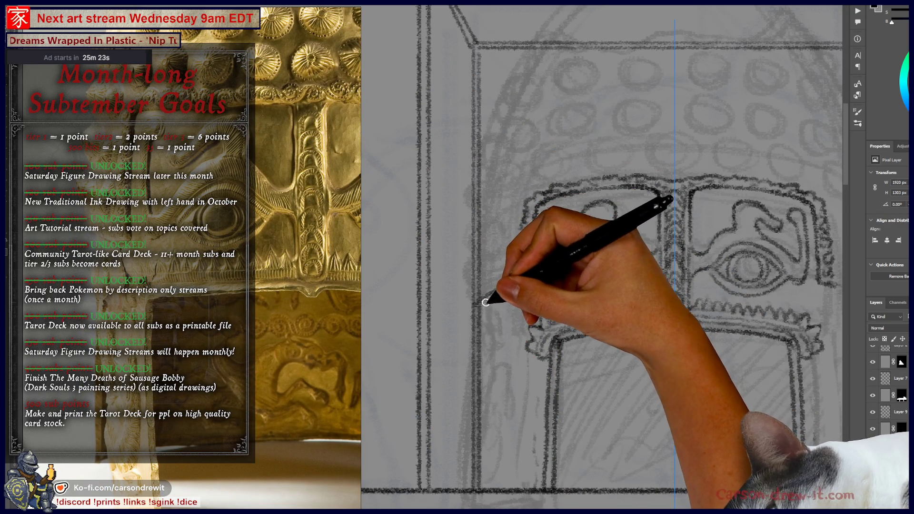
drag(470, 316, 523, 285)
drag(479, 306, 520, 276)
mouse_move(469, 297)
mouse_down()
mouse_move(514, 271)
mouse_move(486, 288)
mouse_move(466, 360)
mouse_move(473, 359)
mouse_up()
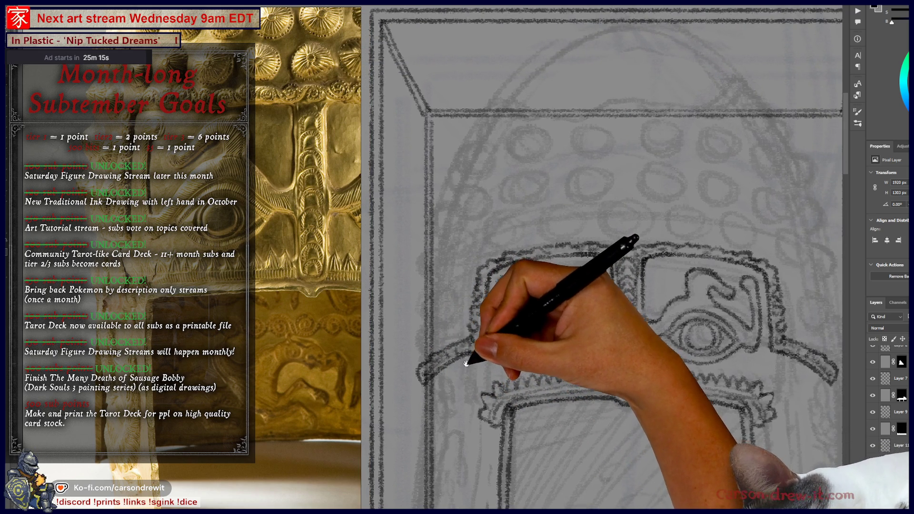
mouse_move(425, 312)
mouse_down()
mouse_move(423, 351)
mouse_move(433, 149)
mouse_move(433, 300)
mouse_move(457, 159)
mouse_move(452, 193)
mouse_move(502, 115)
mouse_up()
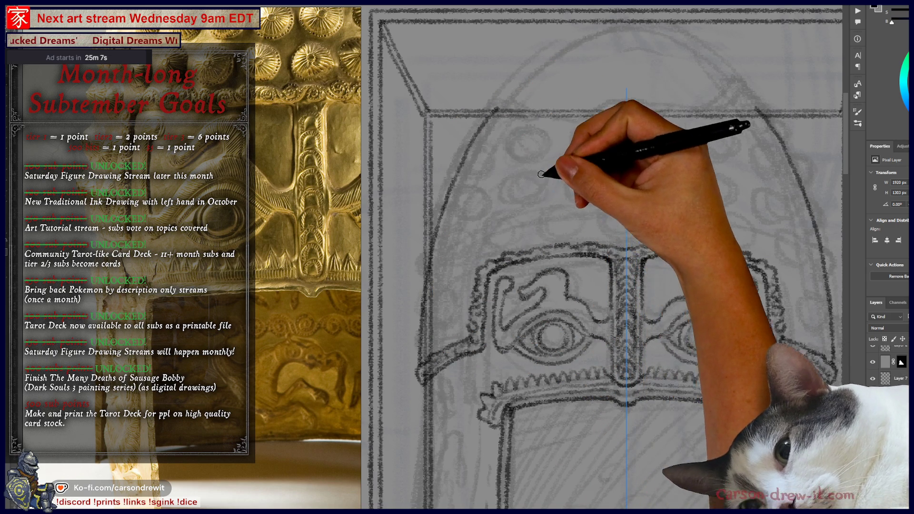
Step: Move the sketch layer slightly upward with the Move tool
drag(525, 154, 516, 177)
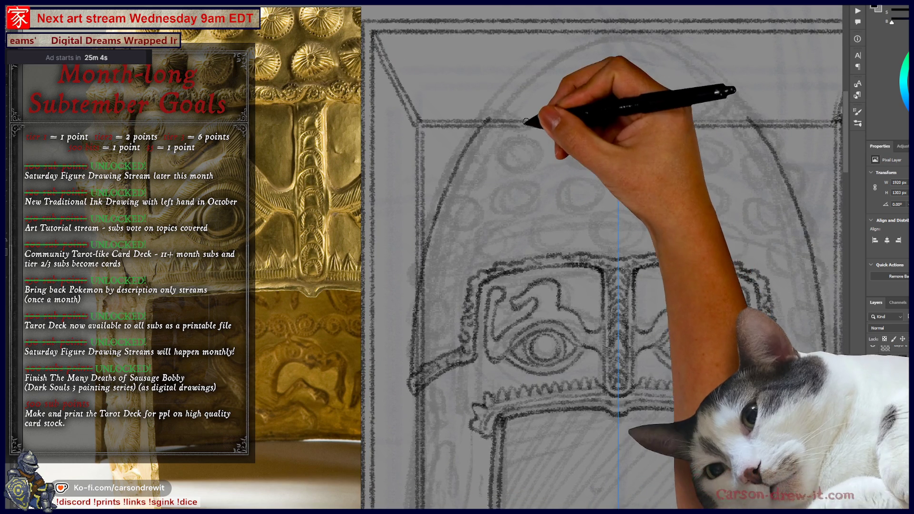
key(v)
drag(526, 90, 509, 109)
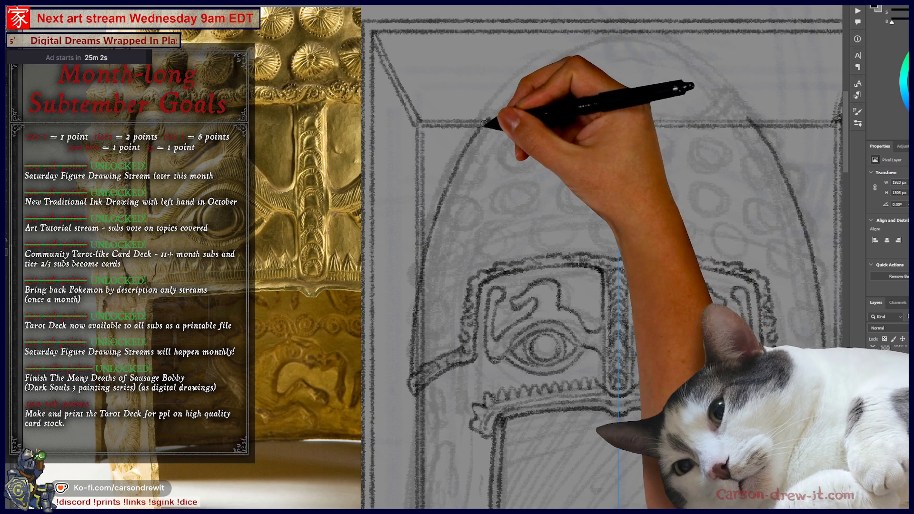
Step: Recentre and zoom the view on the eye band's left end and the helmet dome
drag(450, 263, 510, 226)
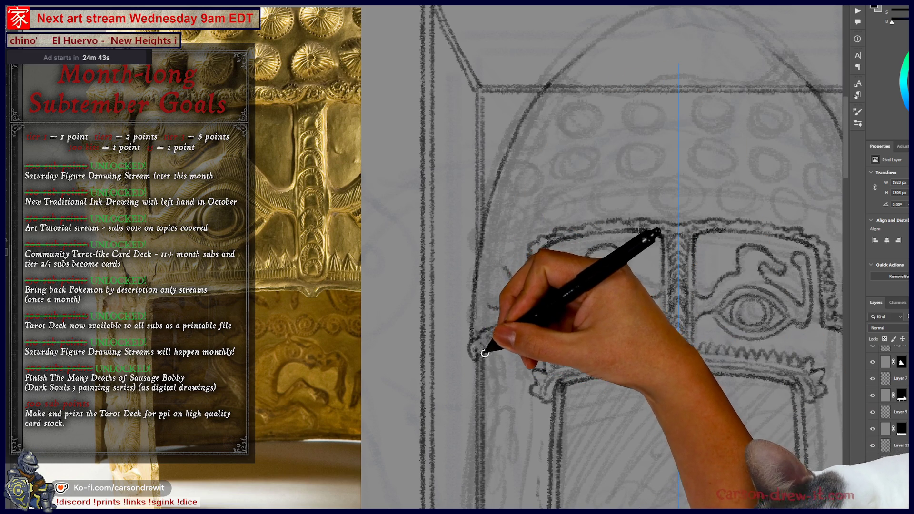
mouse_move(496, 379)
mouse_down()
mouse_move(535, 267)
mouse_move(504, 216)
mouse_up()
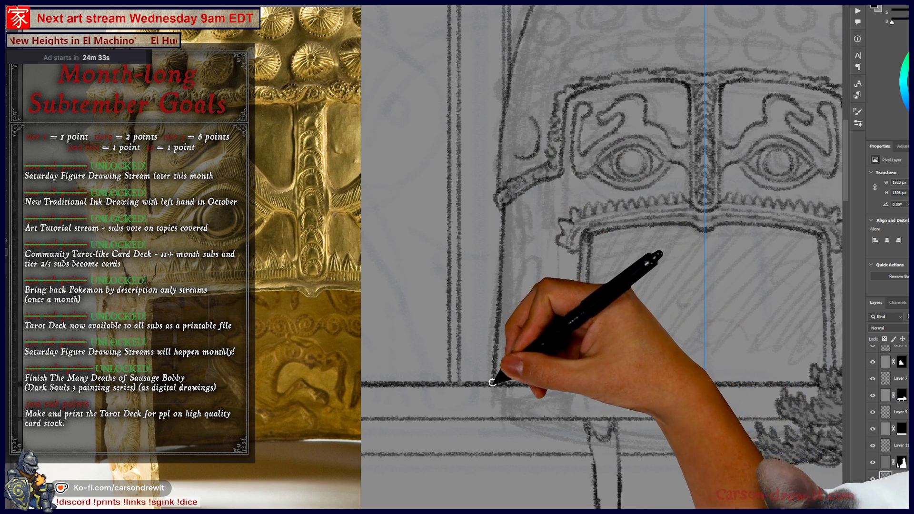
drag(617, 285, 561, 379)
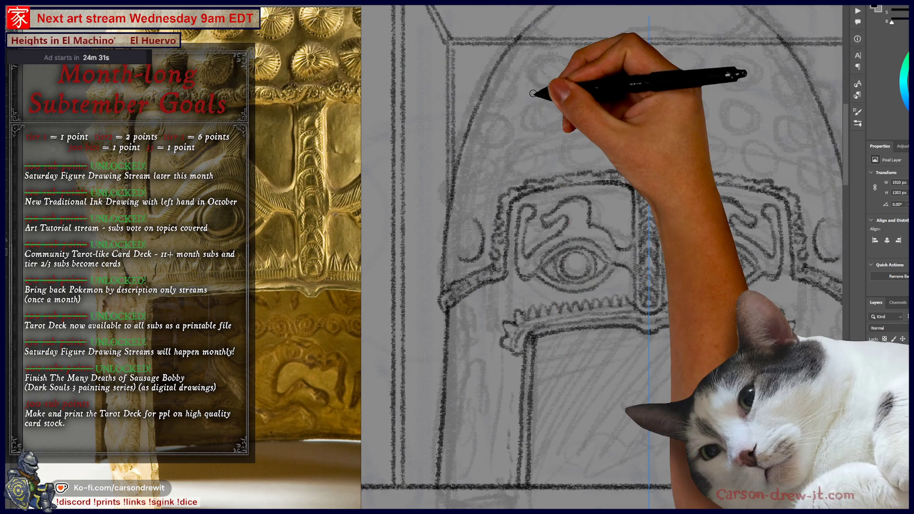
scroll(533, 93, down, 3)
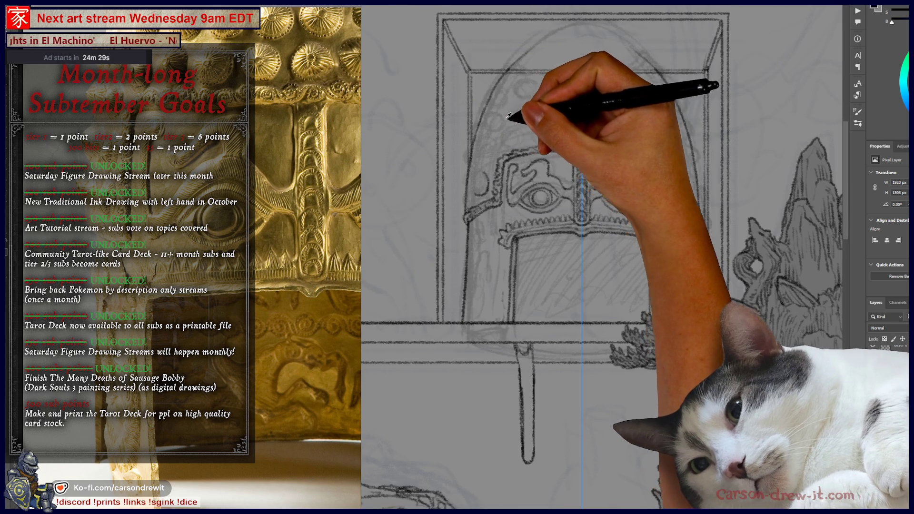
scroll(434, 190, up, 5)
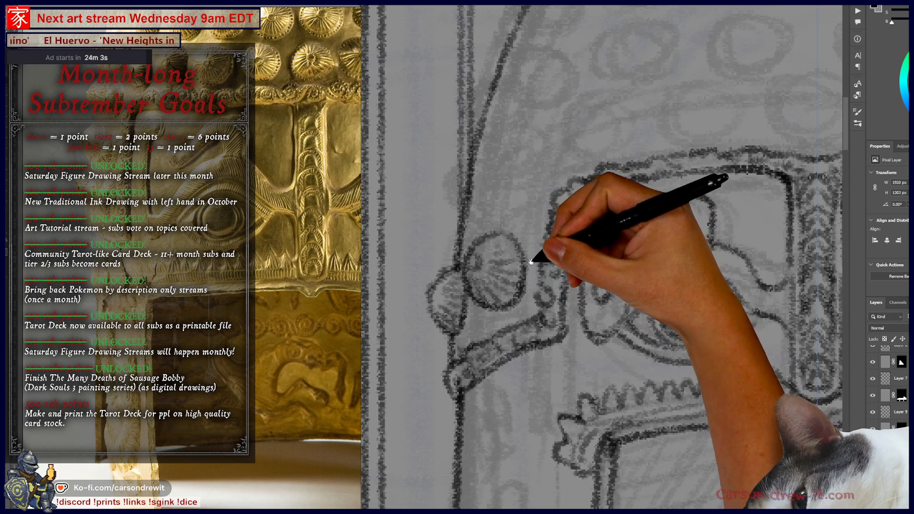
Step: Zoom out to review the whole helmet sketch, then return to the left-side and upper studs
drag(535, 249, 439, 291)
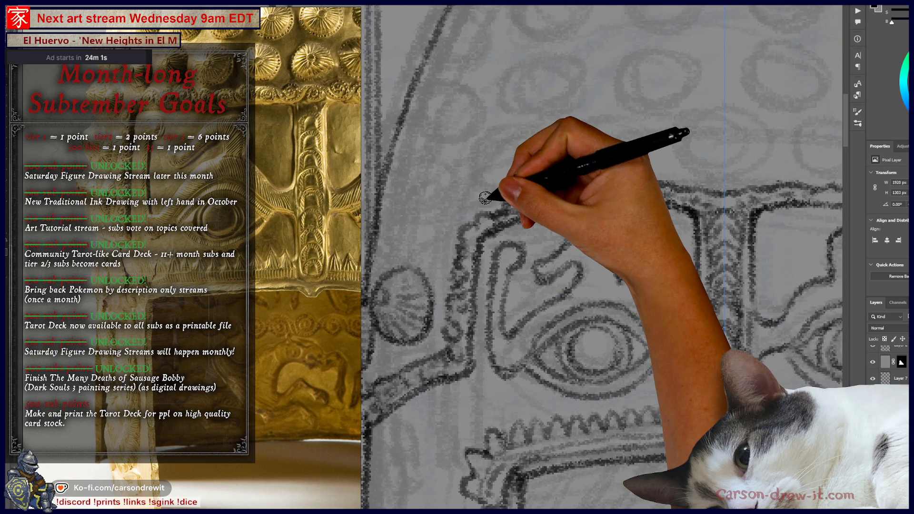
key(ctrl+0)
mouse_move(598, 248)
mouse_down()
mouse_move(608, 257)
mouse_move(633, 239)
mouse_move(585, 301)
mouse_up()
key(ctrl+minus)
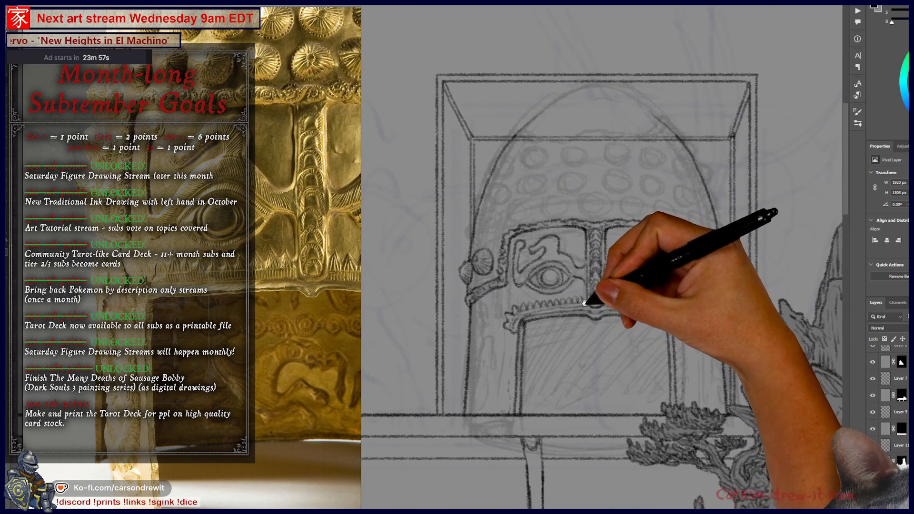
scroll(492, 226, up, 2)
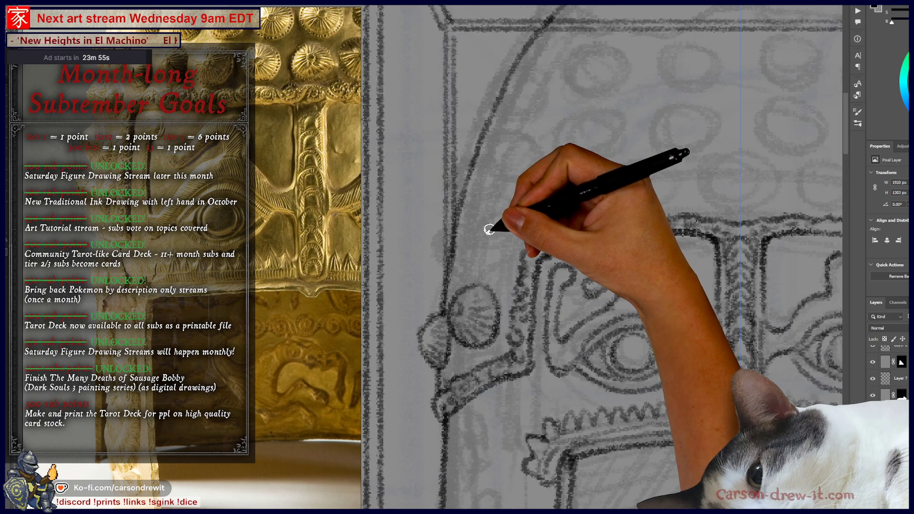
drag(480, 200, 455, 215)
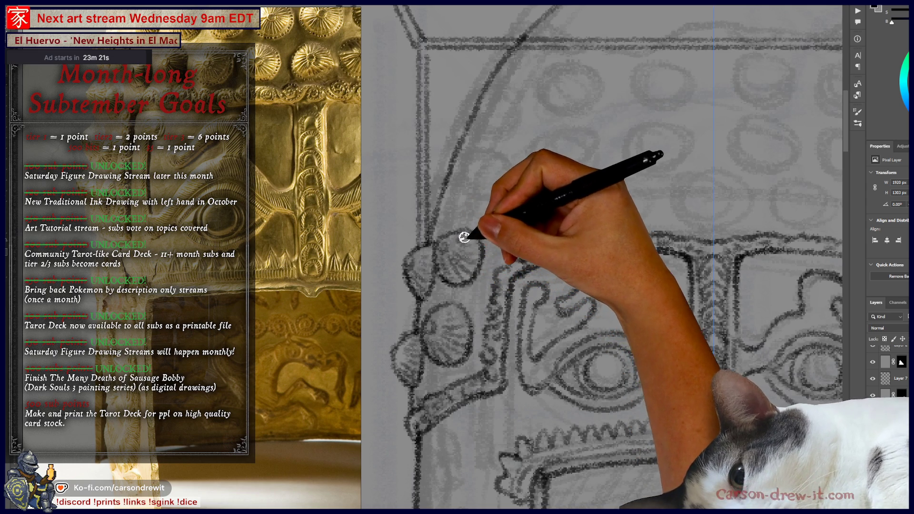
drag(519, 265, 482, 271)
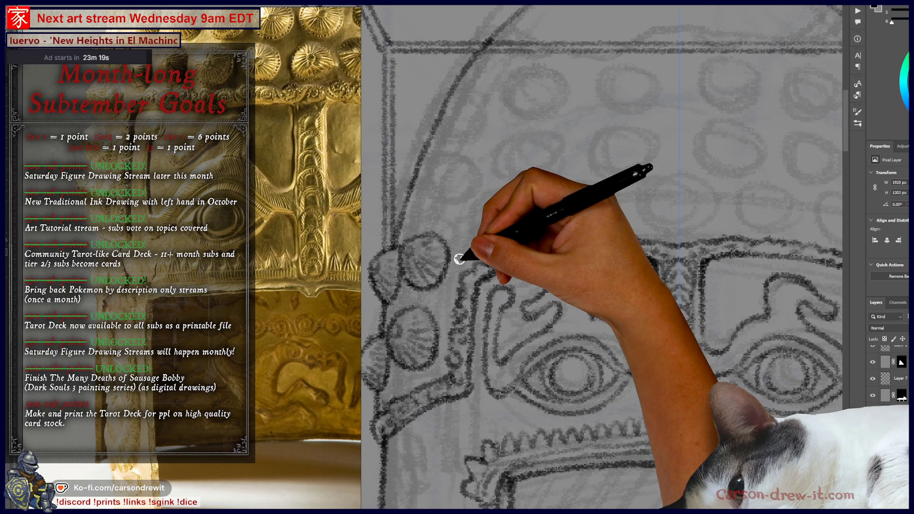
key(ctrl+minus)
key(ctrl+minus)
key(ctrl+minus)
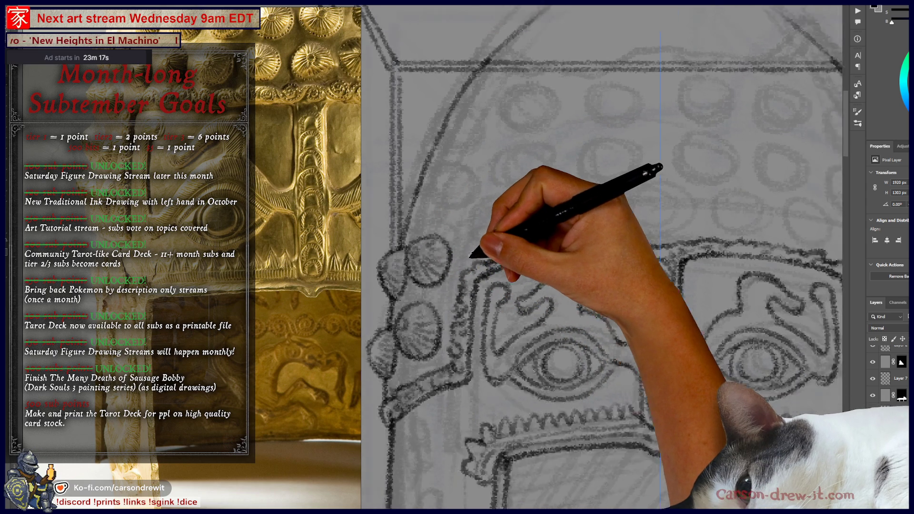
key(ctrl+minus)
key(ctrl+minus)
key(ctrl+minus)
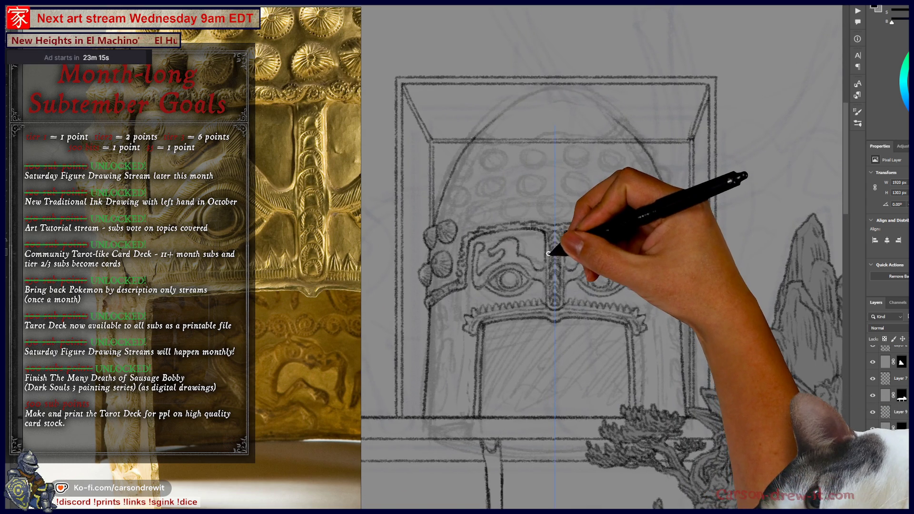
key(ctrl+plus)
key(ctrl+plus)
key(ctrl+plus)
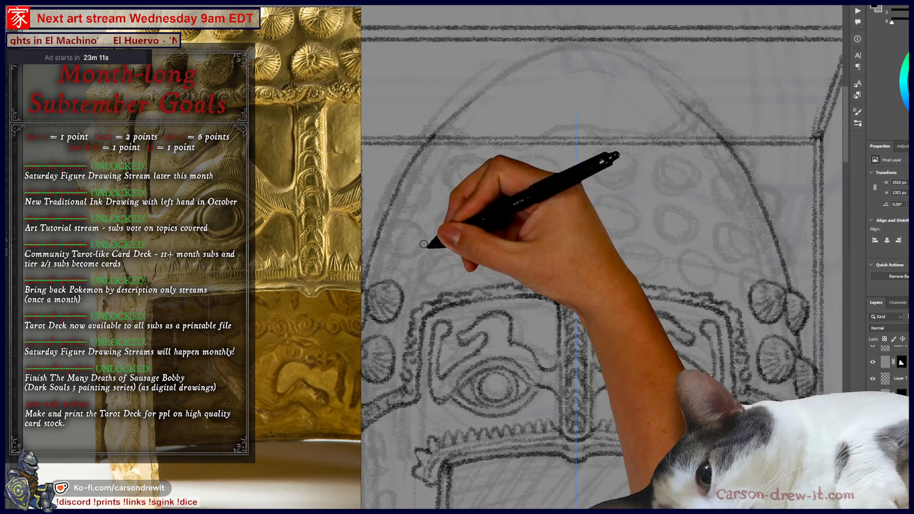
drag(469, 263, 510, 275)
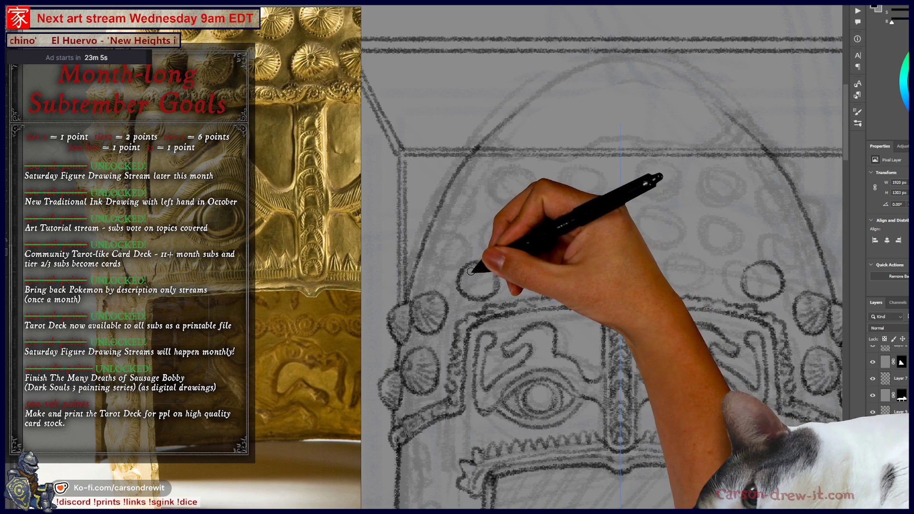
Step: Draw the first round stud circles in the row above the shell studs
key(ctrl)
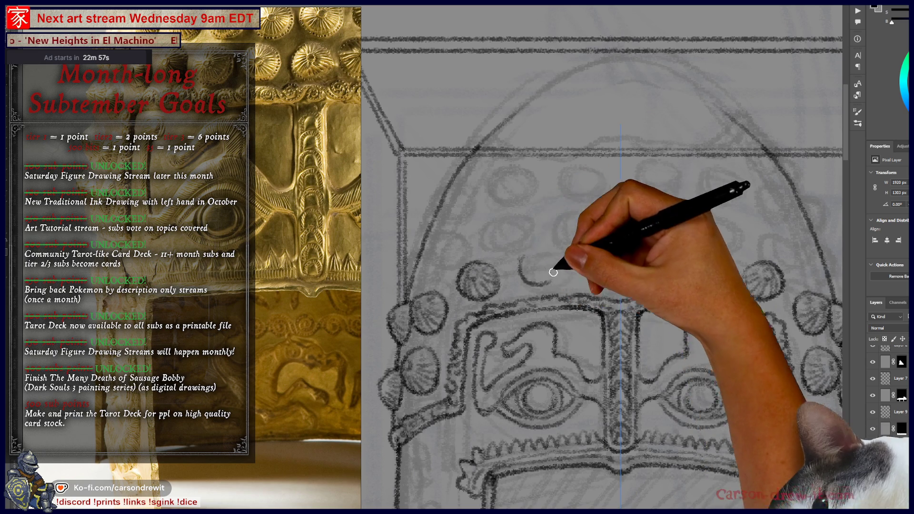
drag(555, 266, 555, 253)
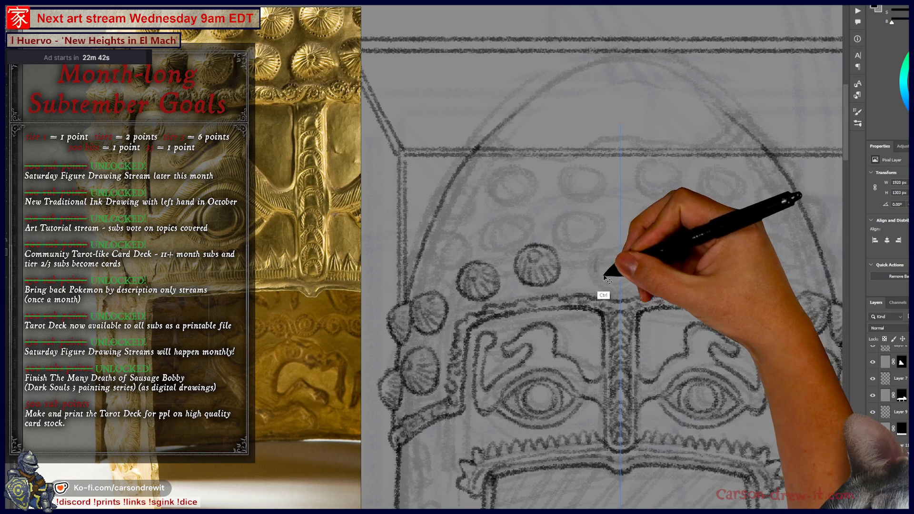
mouse_move(598, 264)
mouse_down()
mouse_move(604, 243)
mouse_move(623, 241)
mouse_up()
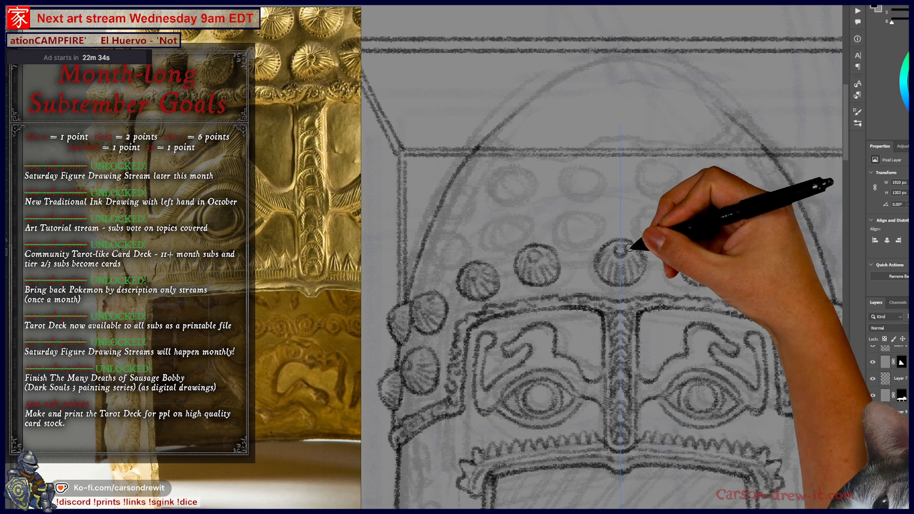
mouse_move(600, 314)
mouse_down()
mouse_move(534, 252)
mouse_move(600, 291)
mouse_up()
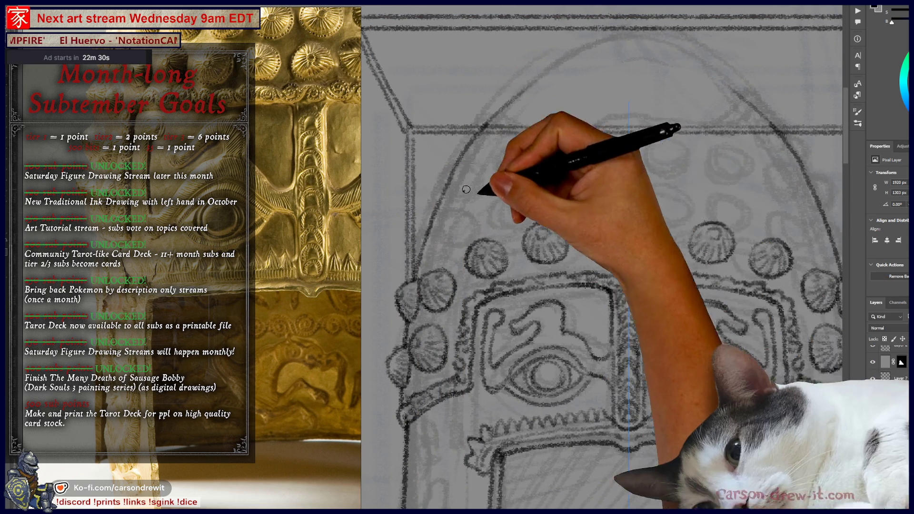
mouse_move(577, 196)
mouse_down()
mouse_move(603, 194)
mouse_move(537, 248)
mouse_move(587, 277)
mouse_up()
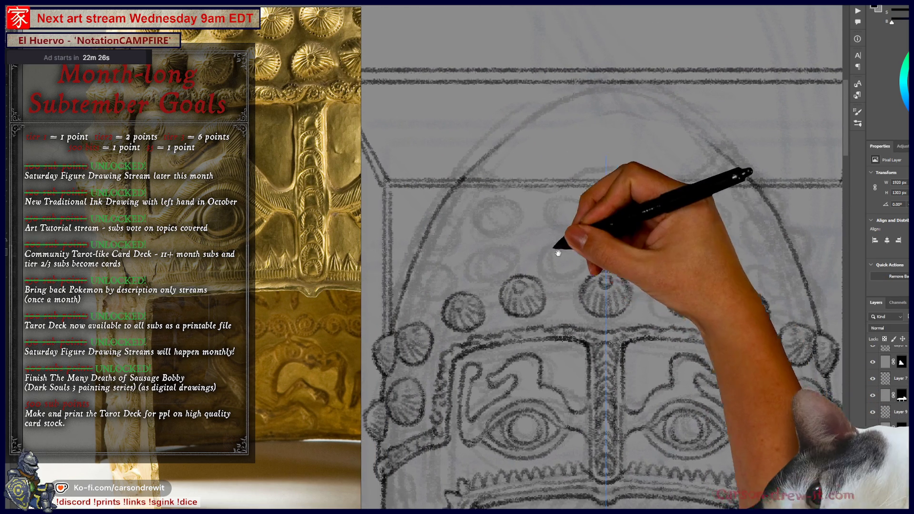
Step: Undo a misplaced arc, redraw it, and trace crisp circles with a smaller pencil brush
drag(510, 246, 547, 256)
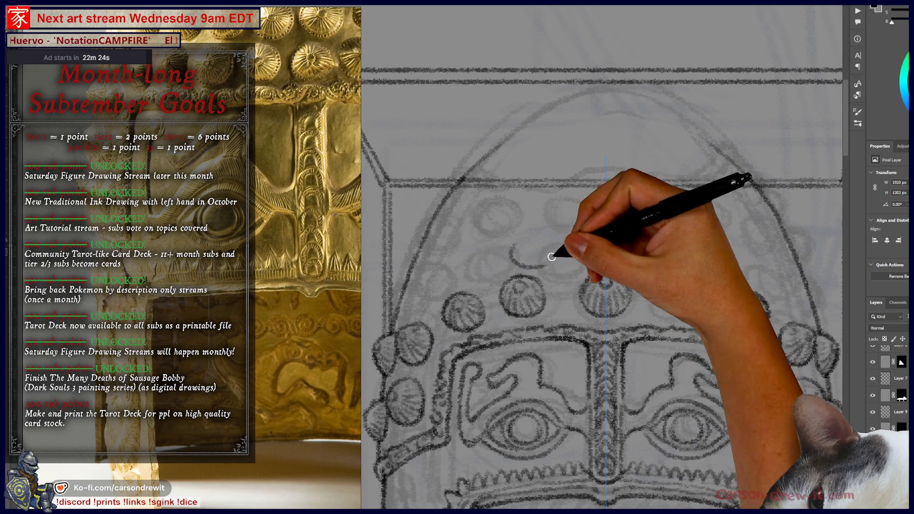
key(ctrl+z)
mouse_move(518, 240)
mouse_down()
mouse_move(522, 261)
mouse_move(523, 235)
mouse_move(541, 228)
mouse_move(531, 267)
mouse_up()
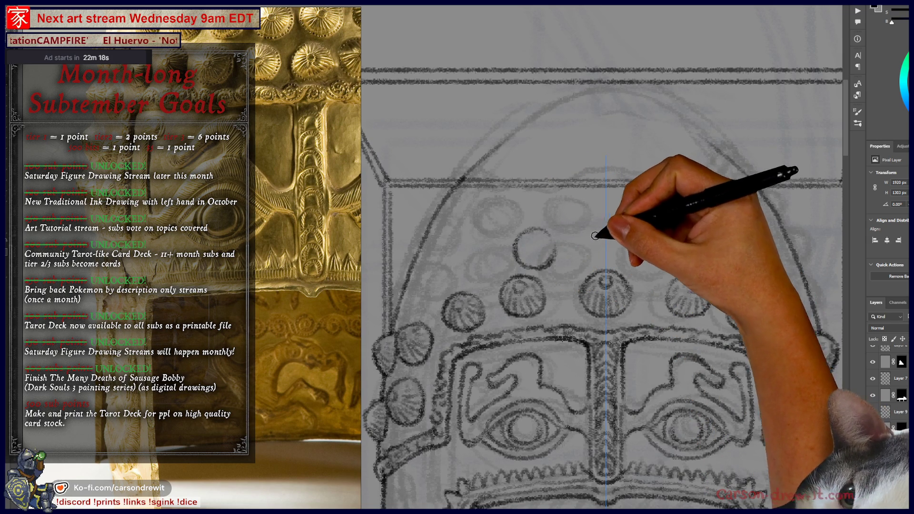
mouse_move(584, 235)
mouse_down()
mouse_move(602, 262)
mouse_move(628, 245)
mouse_move(600, 224)
mouse_move(633, 267)
mouse_up()
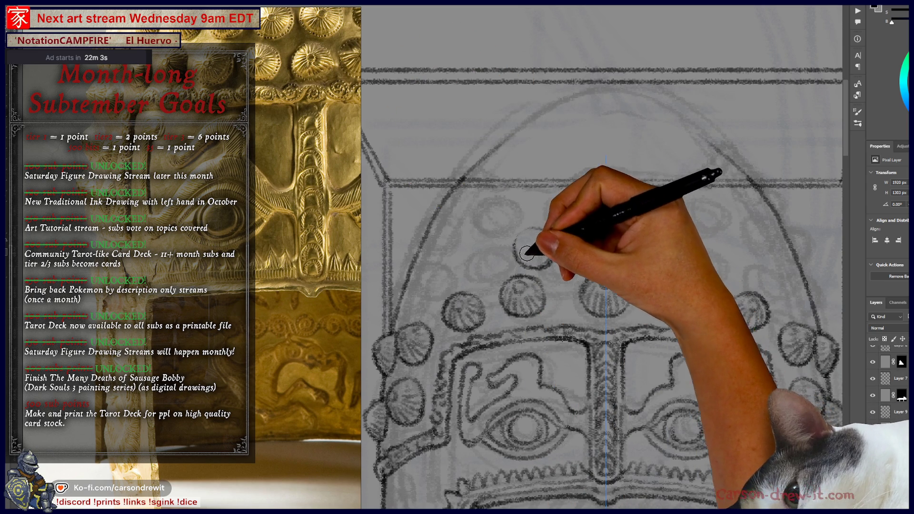
key(bracketleft)
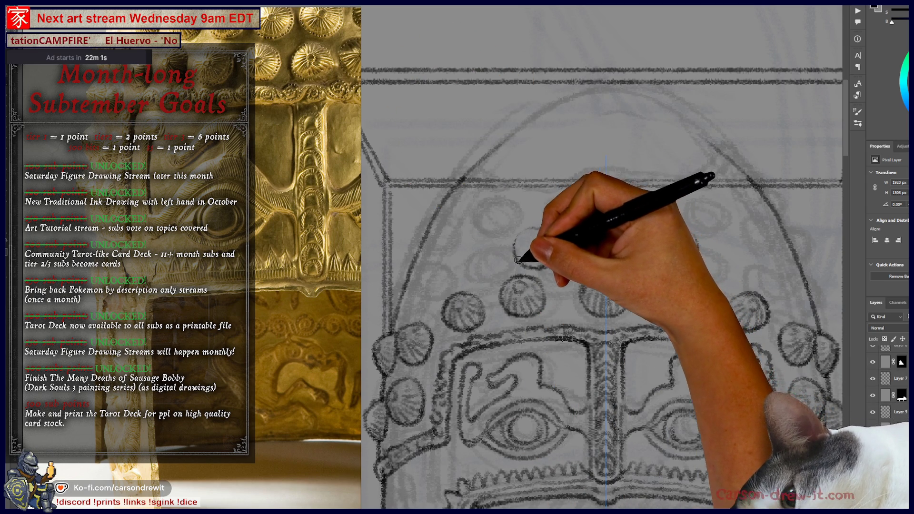
drag(516, 252, 517, 251)
drag(541, 283, 603, 279)
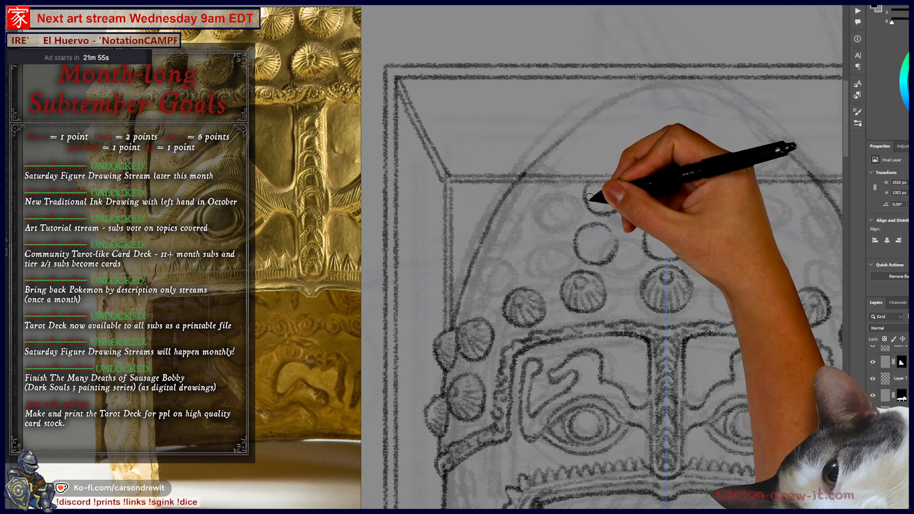
Step: Trace more crisp stud circles, rotating the canvas to draw one left of the shells
mouse_move(593, 193)
mouse_down()
mouse_move(618, 191)
mouse_move(605, 184)
mouse_up()
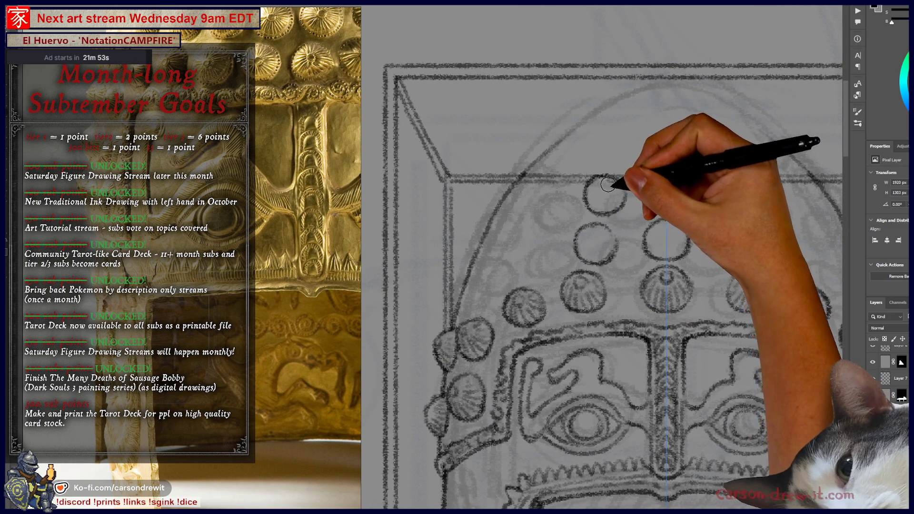
mouse_move(646, 185)
mouse_down()
mouse_move(652, 204)
mouse_move(650, 174)
mouse_up()
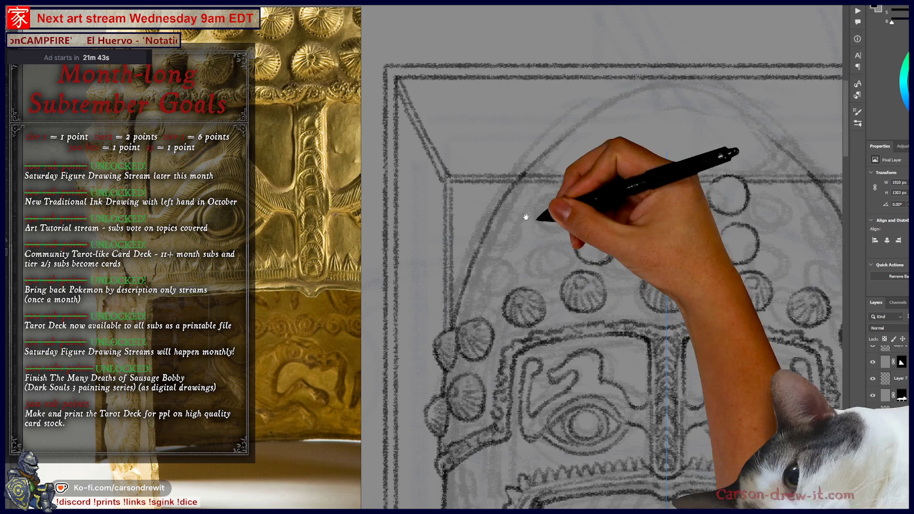
drag(547, 218, 588, 236)
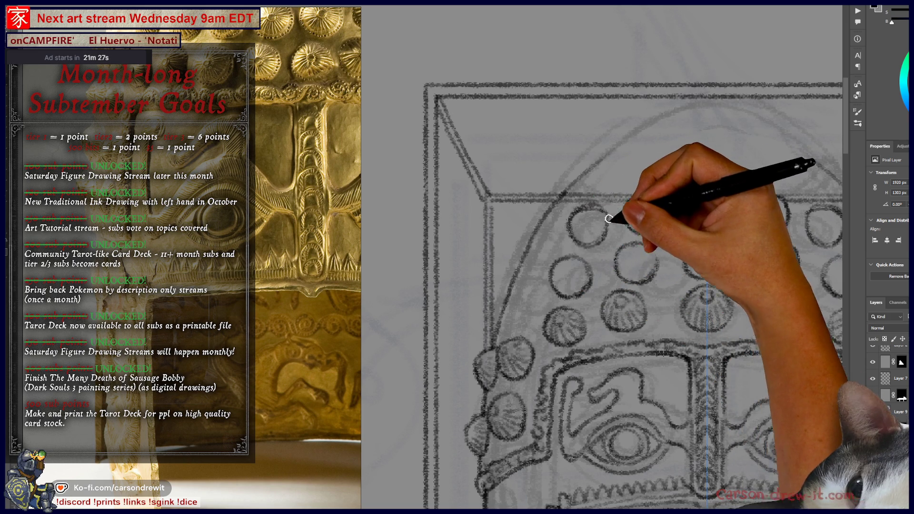
mouse_move(610, 258)
mouse_down()
mouse_move(444, 204)
mouse_move(592, 234)
mouse_up()
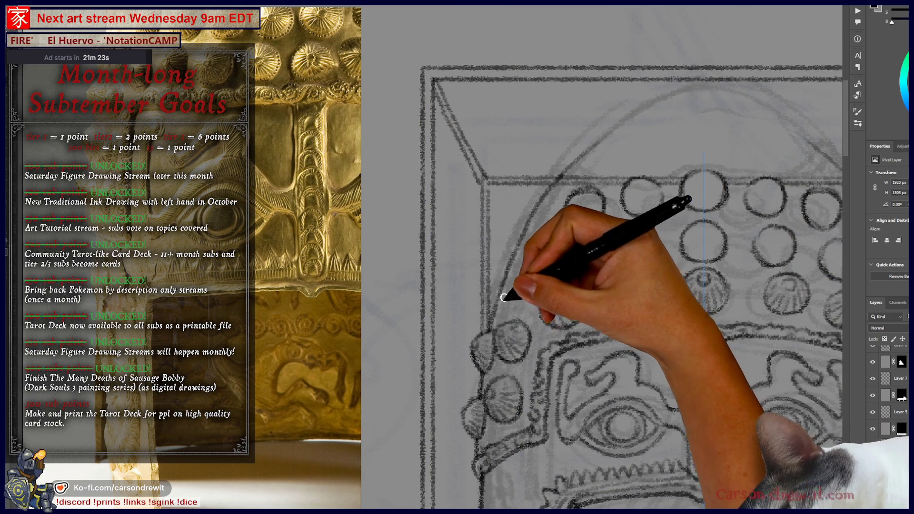
mouse_move(508, 310)
mouse_down()
mouse_move(495, 292)
mouse_move(509, 277)
mouse_move(525, 278)
mouse_up()
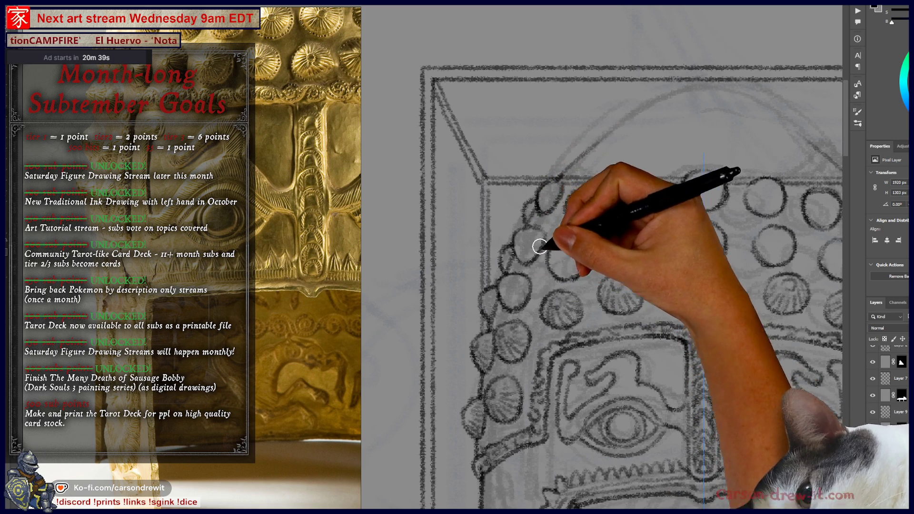
Step: Pan to the upper-left studs and place a small dot inside a stud circle
mouse_move(547, 252)
mouse_down()
mouse_move(498, 195)
mouse_move(468, 122)
mouse_up()
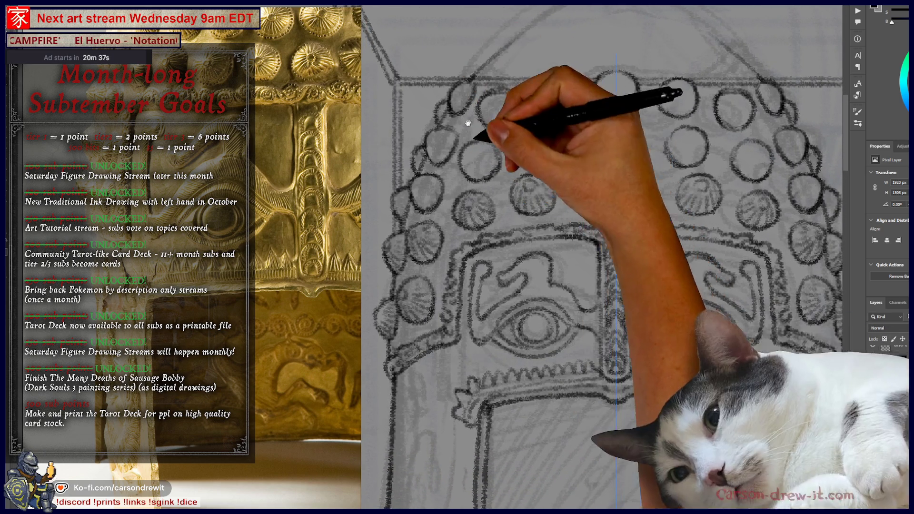
mouse_move(591, 173)
mouse_down()
mouse_move(565, 261)
mouse_move(628, 286)
mouse_up()
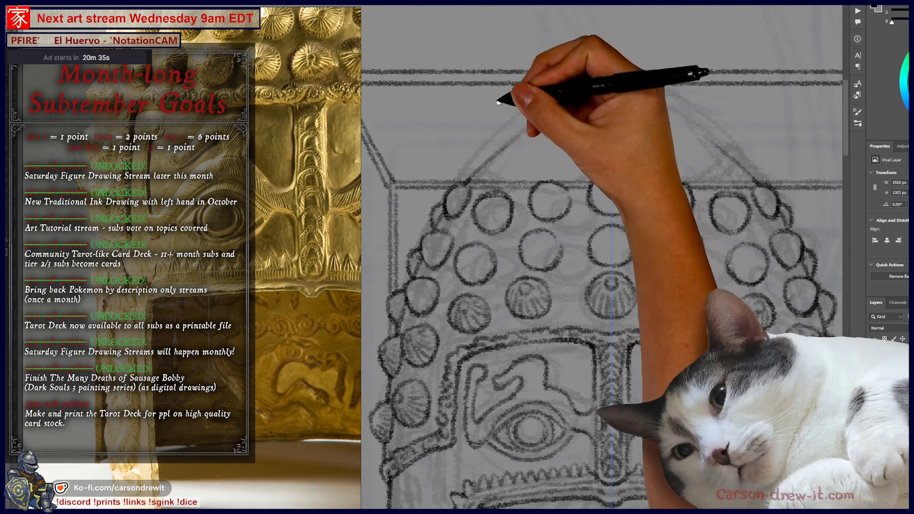
drag(565, 193, 556, 239)
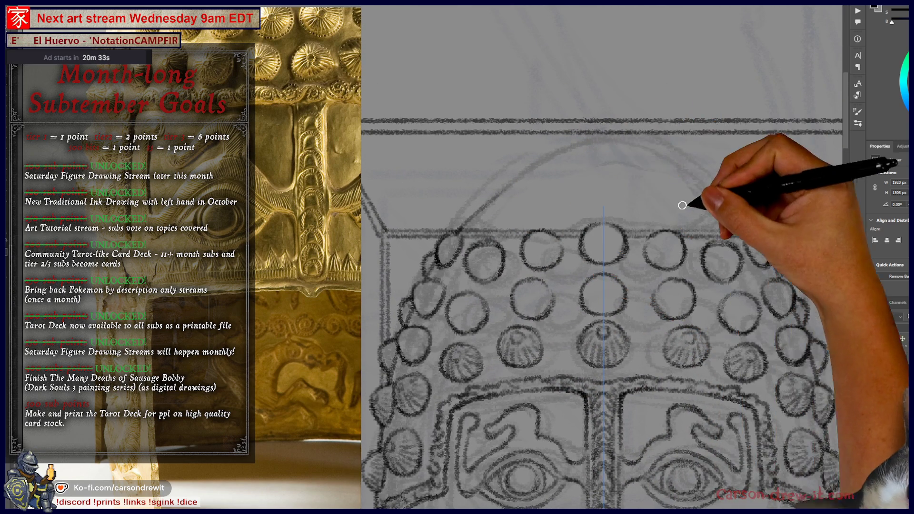
mouse_move(716, 212)
mouse_down()
mouse_move(715, 200)
mouse_move(522, 203)
mouse_up()
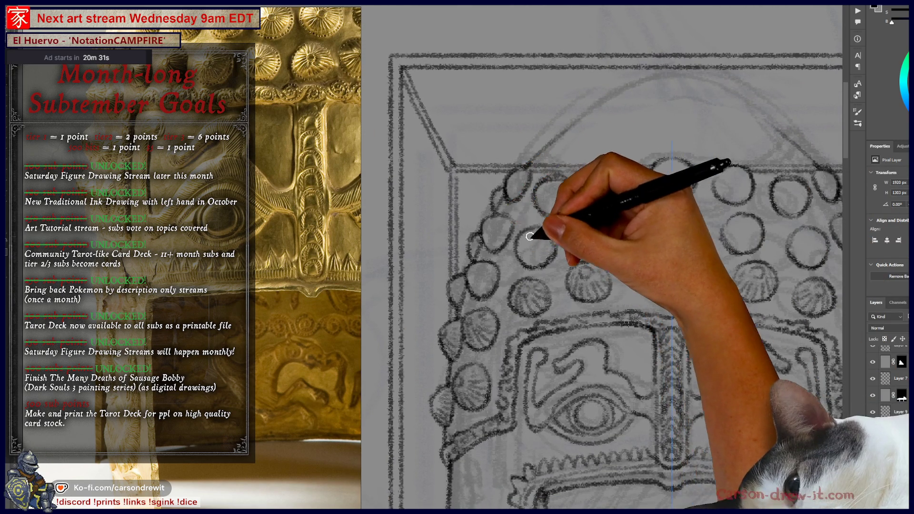
click(528, 240)
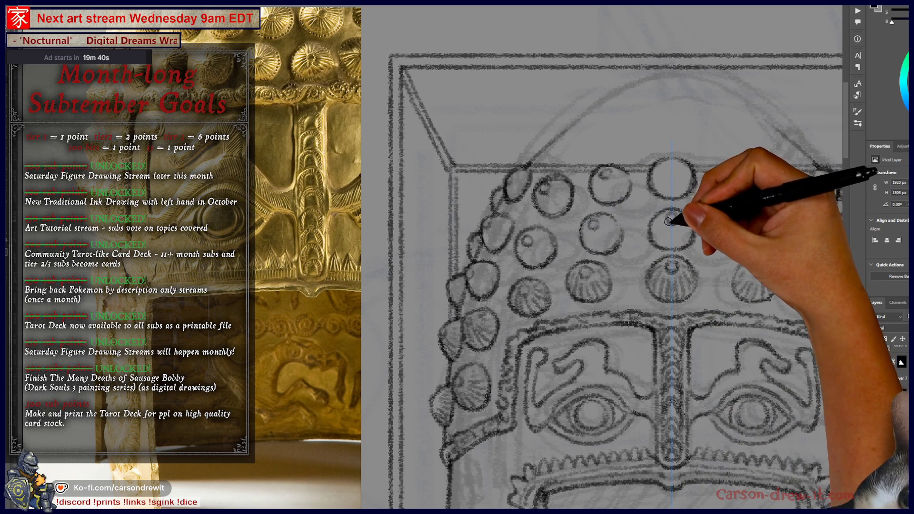
Step: Add small highlight rings to the centre studs and shell-like ridges inside the left studs
drag(673, 217, 673, 219)
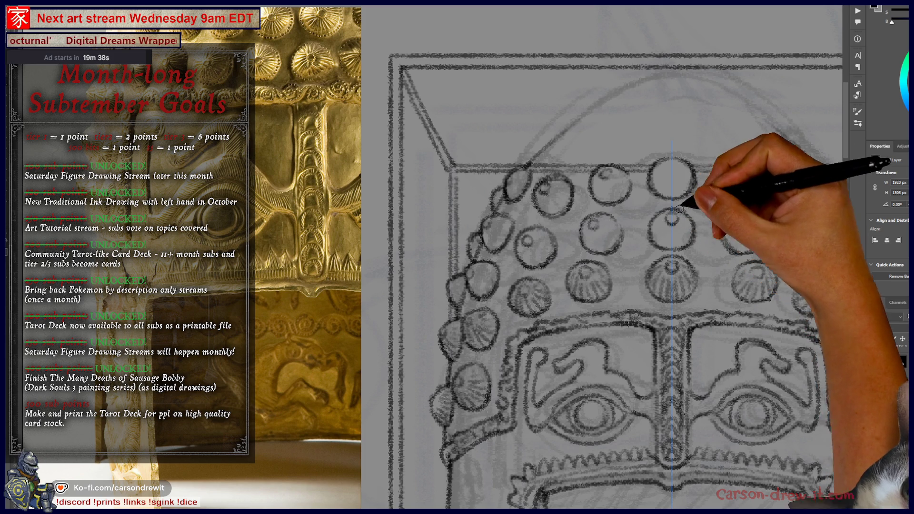
drag(672, 165, 673, 166)
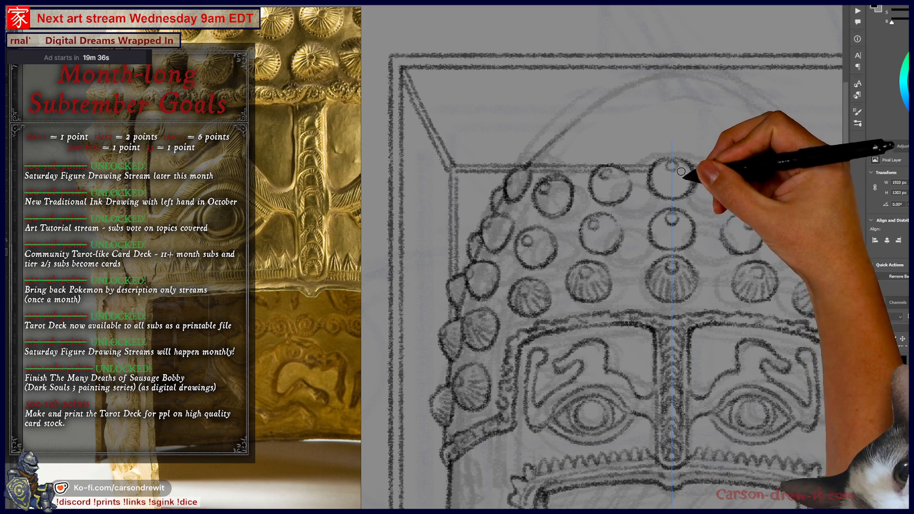
drag(643, 243, 591, 246)
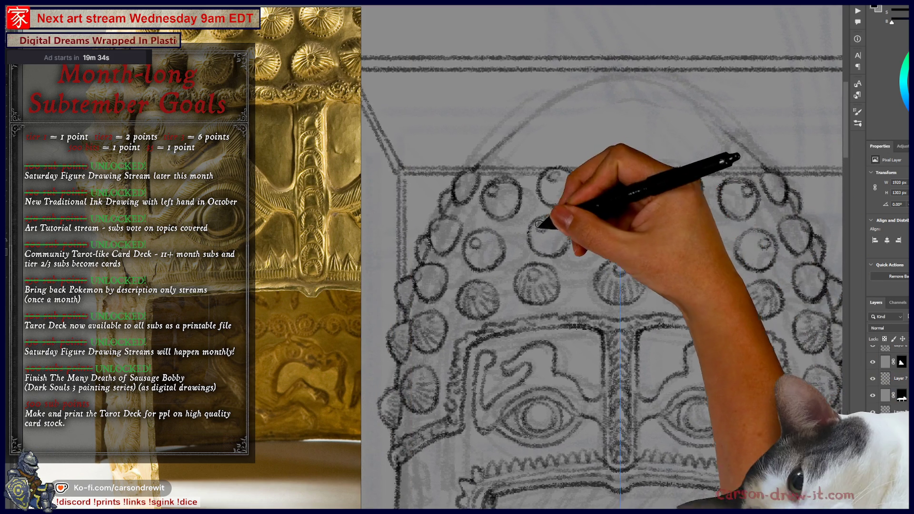
mouse_move(539, 224)
mouse_down()
mouse_move(551, 241)
mouse_move(559, 229)
mouse_up()
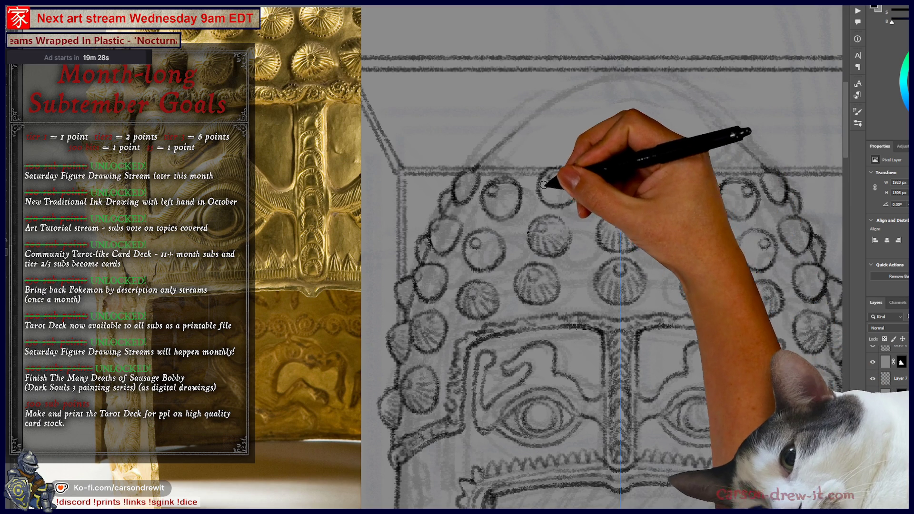
drag(567, 198, 569, 181)
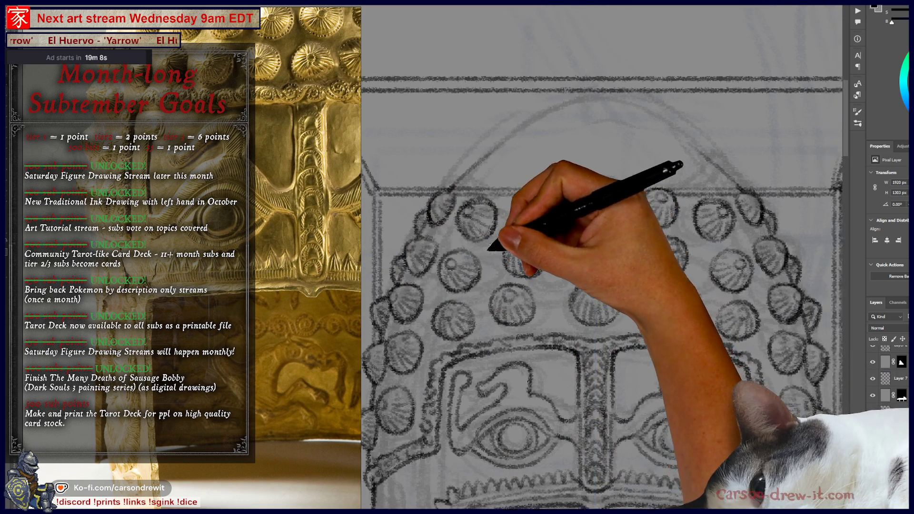
mouse_move(495, 247)
mouse_down()
mouse_move(582, 132)
mouse_move(586, 95)
mouse_move(500, 174)
mouse_move(421, 145)
mouse_up()
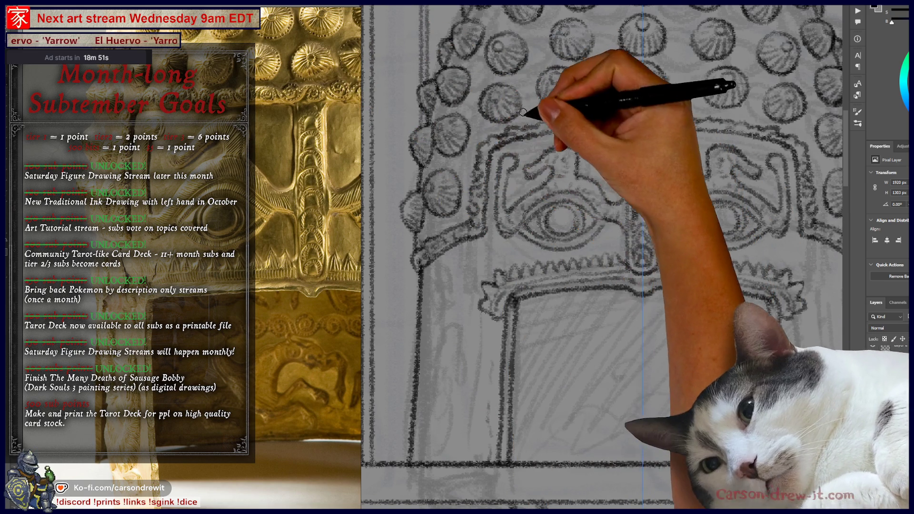
Step: Sketch a faint squiggle line below the toothed band, extending it to the right
mouse_move(473, 224)
mouse_down()
mouse_move(398, 168)
mouse_move(460, 156)
mouse_move(466, 94)
mouse_move(463, 162)
mouse_up()
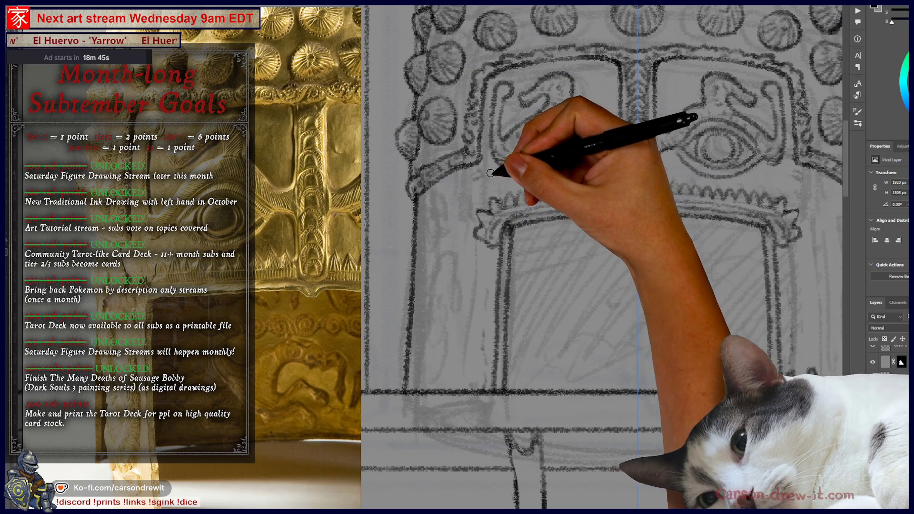
scroll(562, 185, right, 3)
scroll(561, 190, right, 2)
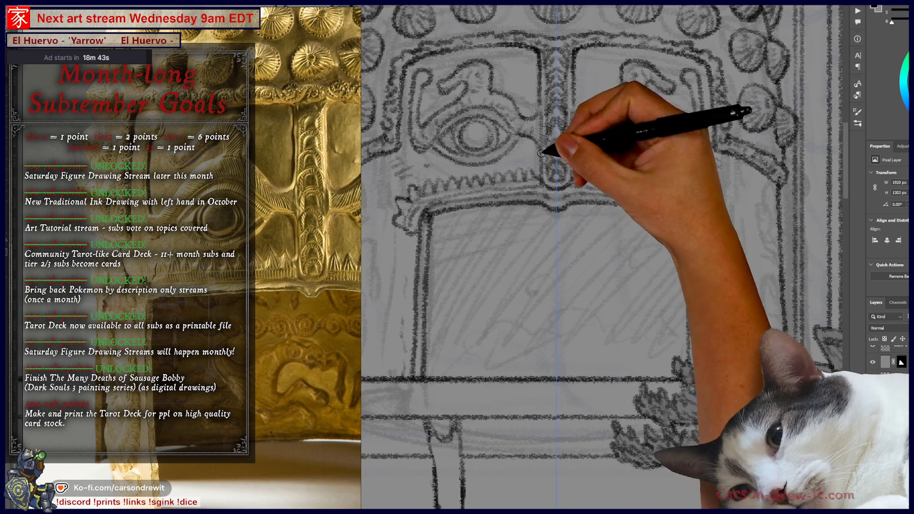
scroll(600, 153, down, 3)
scroll(638, 133, down, 2)
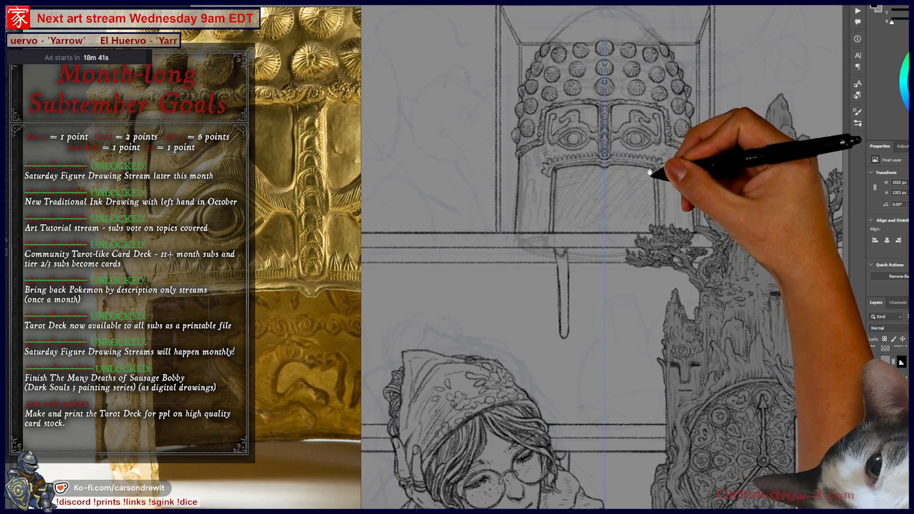
scroll(649, 173, up, 2)
scroll(649, 269, up, 2)
scroll(575, 297, up, 2)
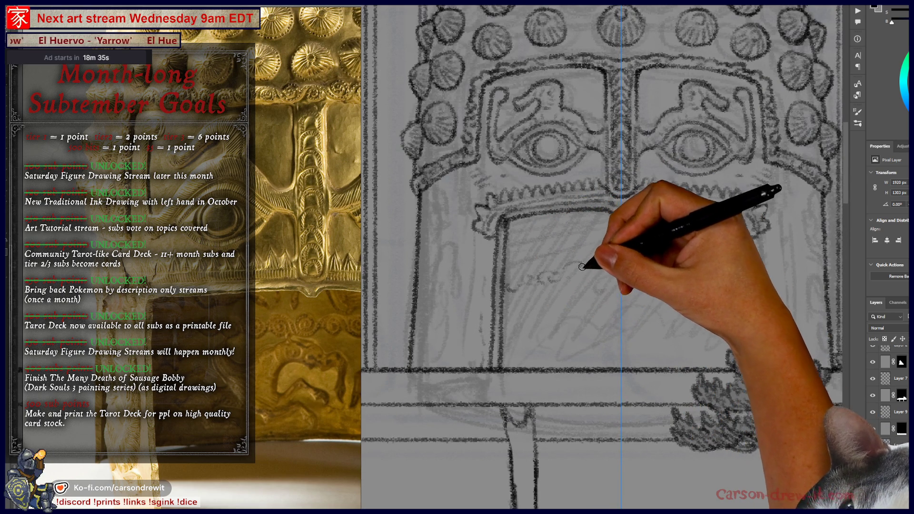
drag(595, 267, 612, 273)
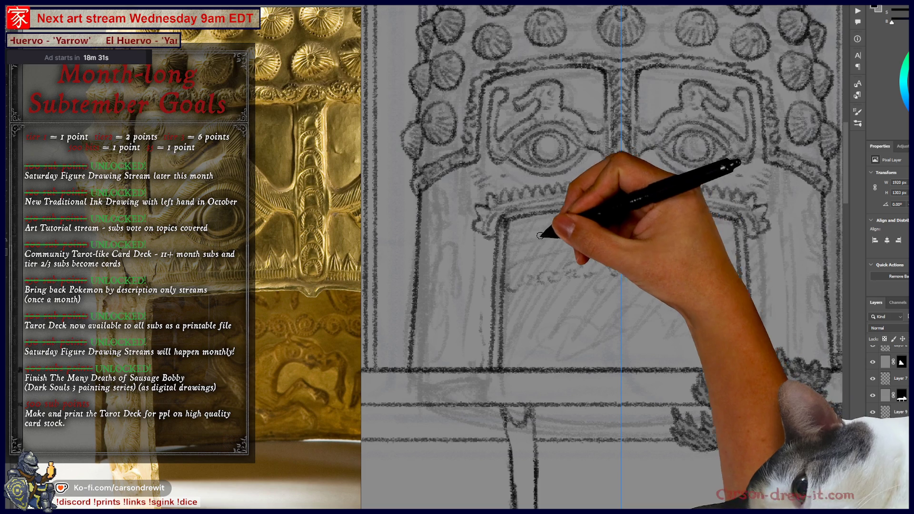
drag(568, 238, 607, 246)
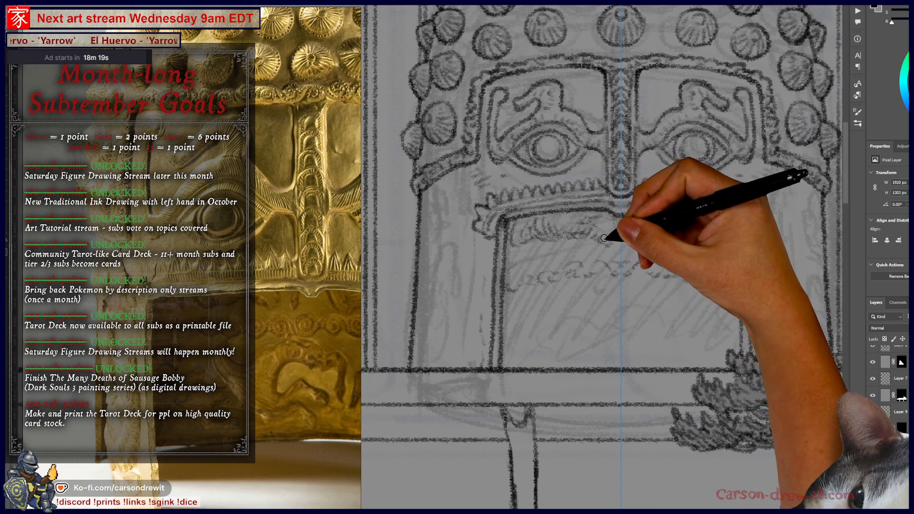
Step: Pan across the helmet and flip the canvas view horizontally to check the drawing
drag(595, 205, 513, 238)
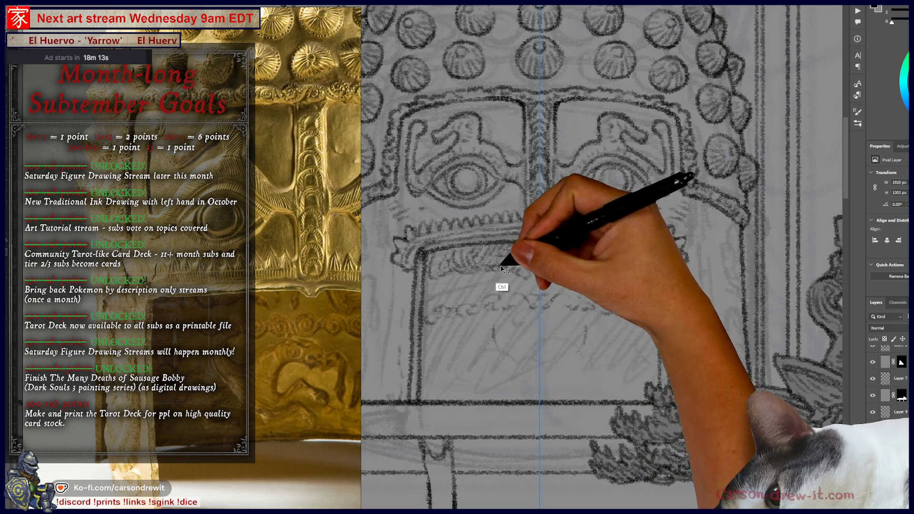
drag(475, 283, 459, 331)
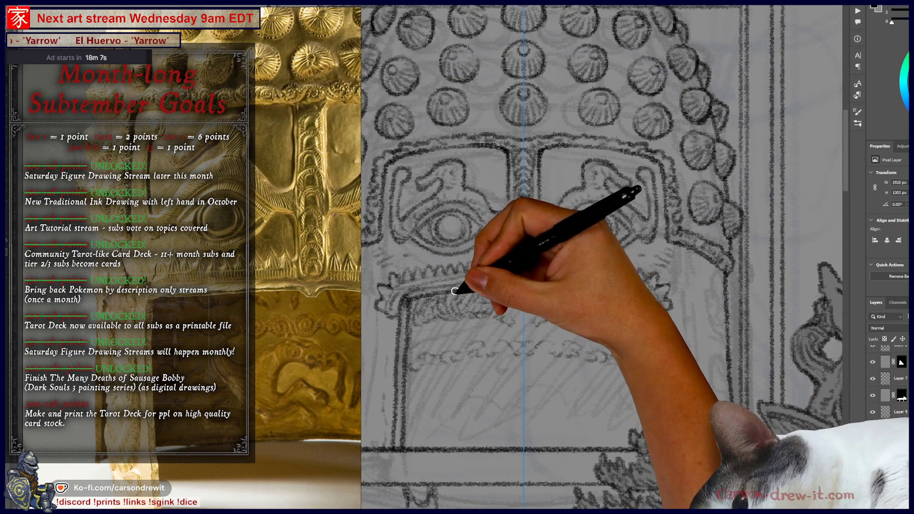
drag(561, 310, 649, 351)
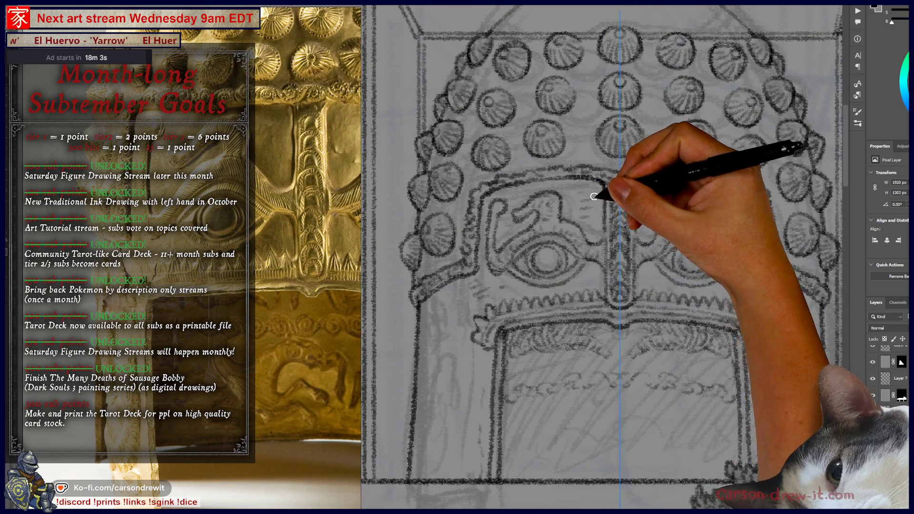
mouse_move(465, 316)
mouse_down()
mouse_move(535, 302)
mouse_move(523, 236)
mouse_up()
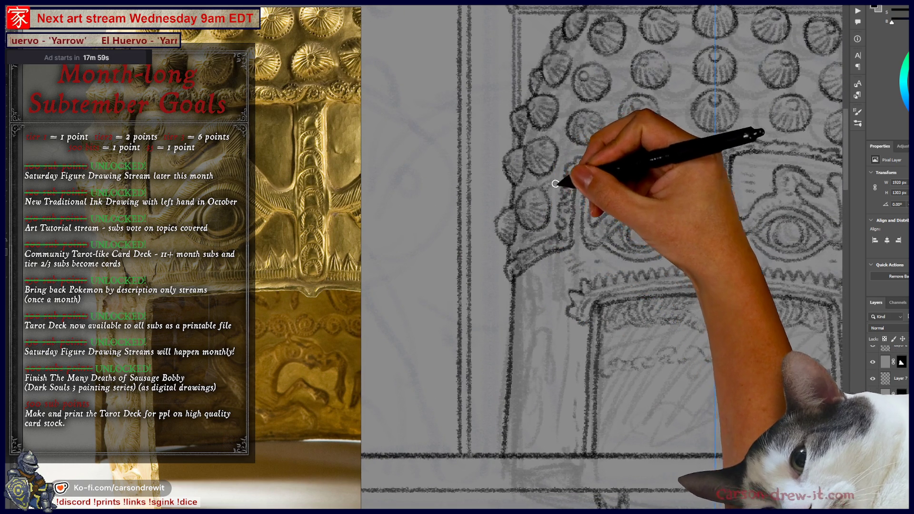
drag(601, 76, 578, 155)
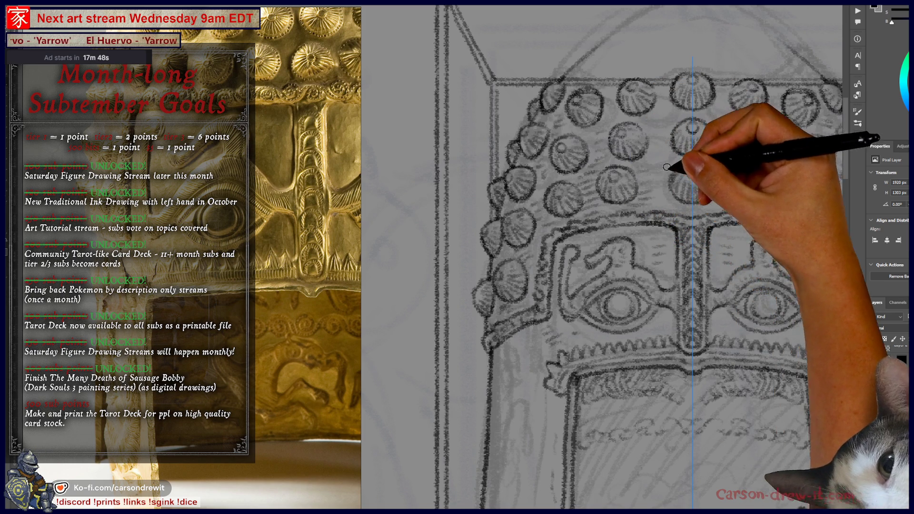
key(h)
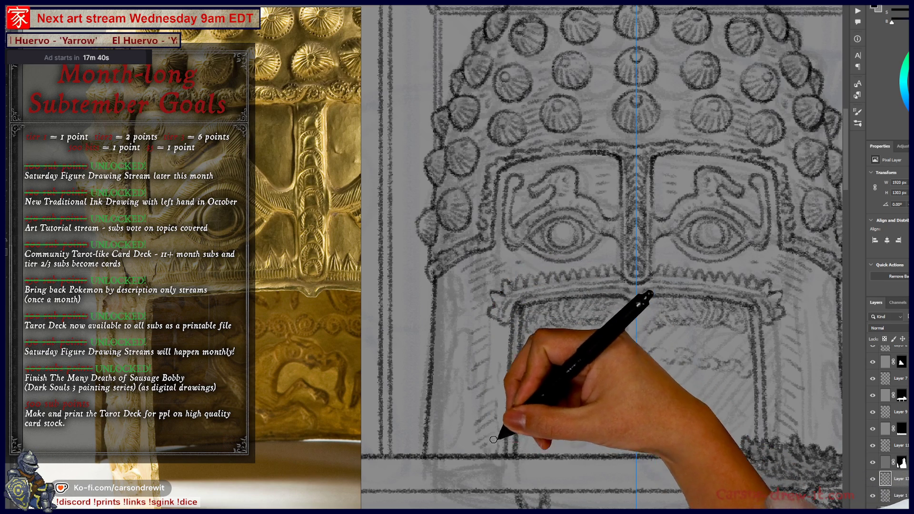
drag(528, 421, 493, 350)
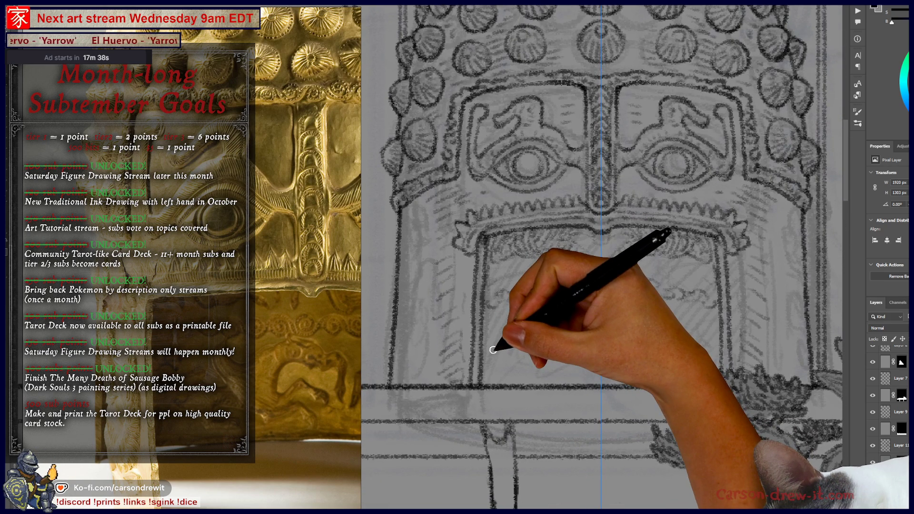
scroll(493, 350, down, 5)
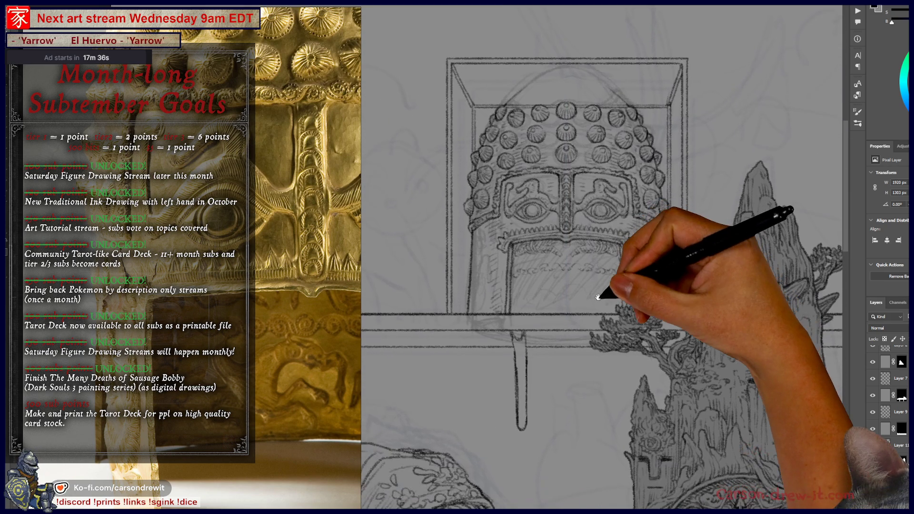
Step: Nudge the helmet drawing in view, then reposition the browser window showing the ink drawing
drag(612, 302, 604, 313)
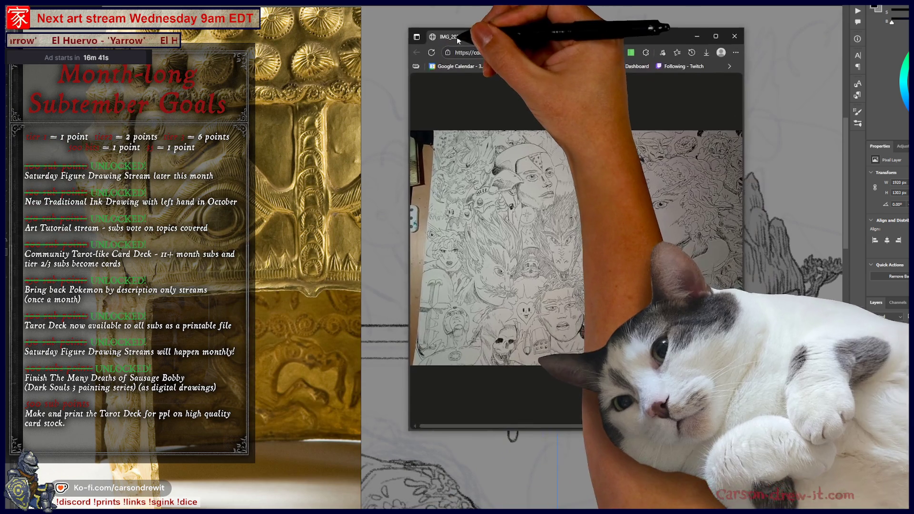
drag(456, 36, 331, 18)
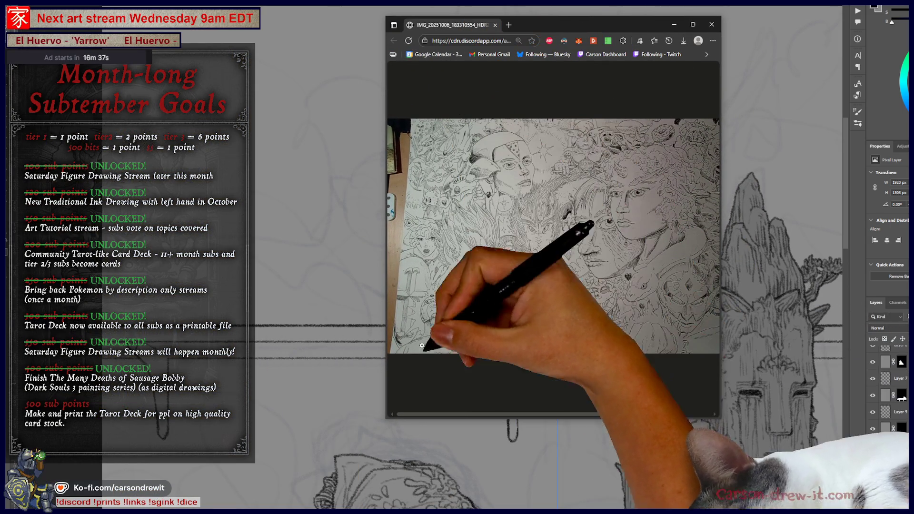
Step: Enlarge the Edge window, scroll around the crowded ink drawing of faces, then close it
drag(386, 419, 132, 504)
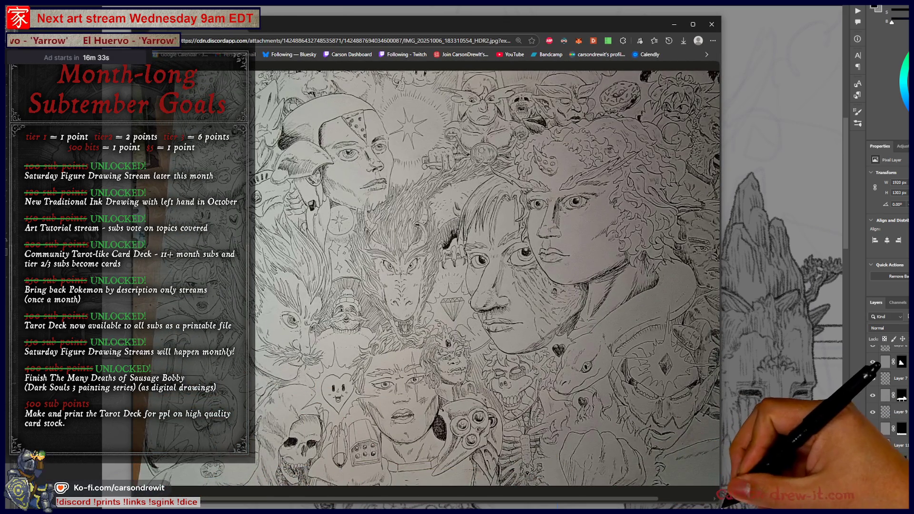
drag(720, 504, 830, 506)
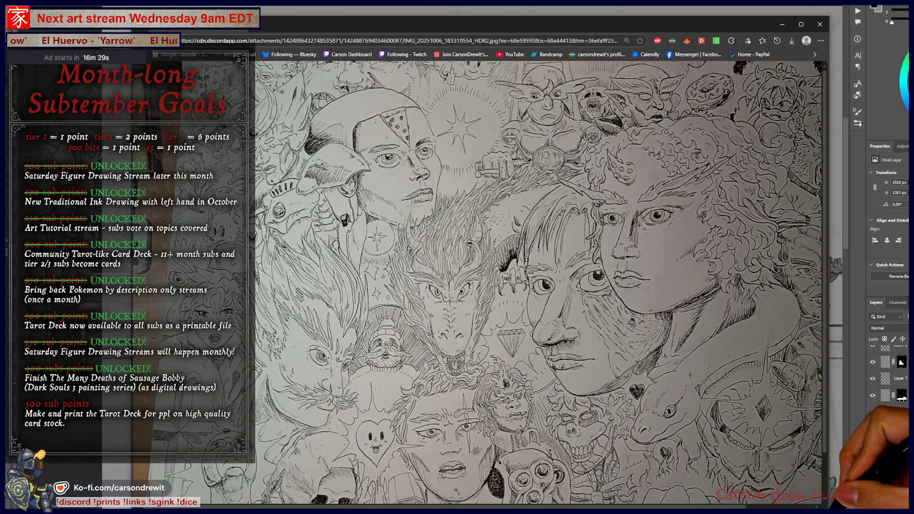
scroll(760, 450, down, 1)
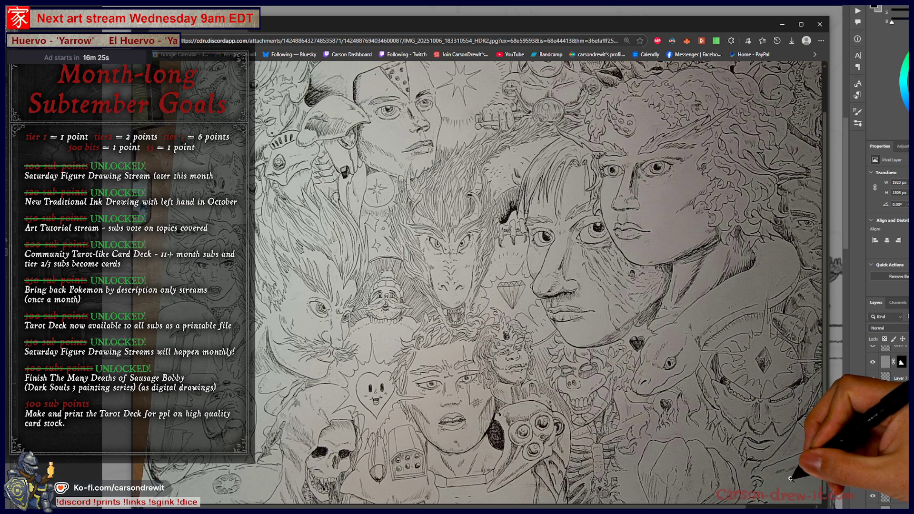
scroll(790, 479, up, 1)
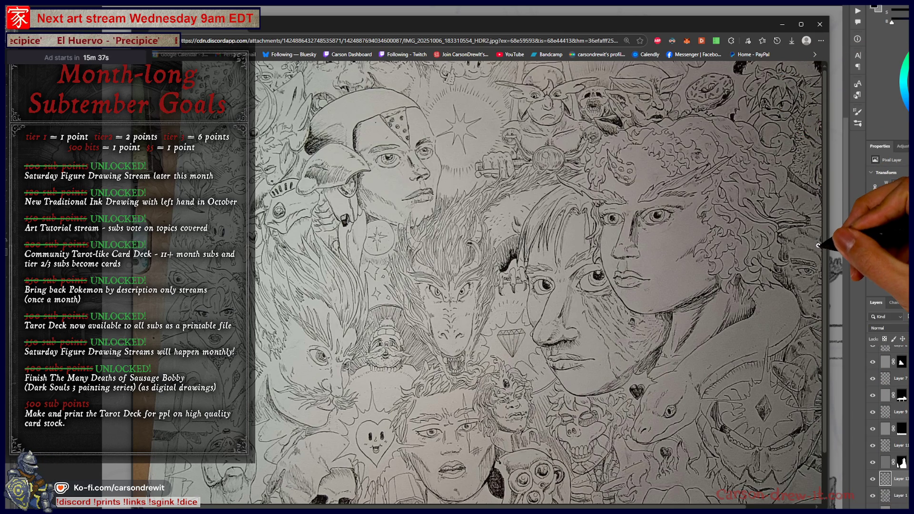
scroll(818, 246, down, 1)
scroll(788, 395, right, 2)
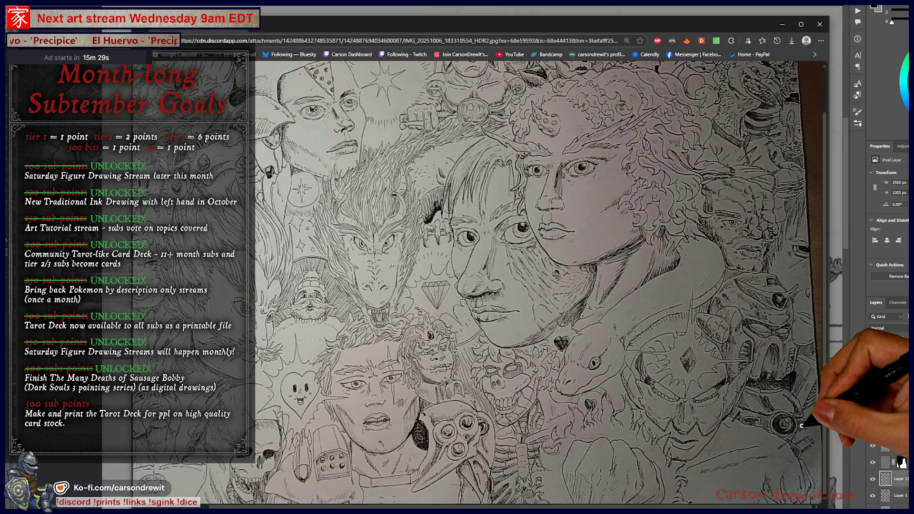
scroll(799, 428, left, 2)
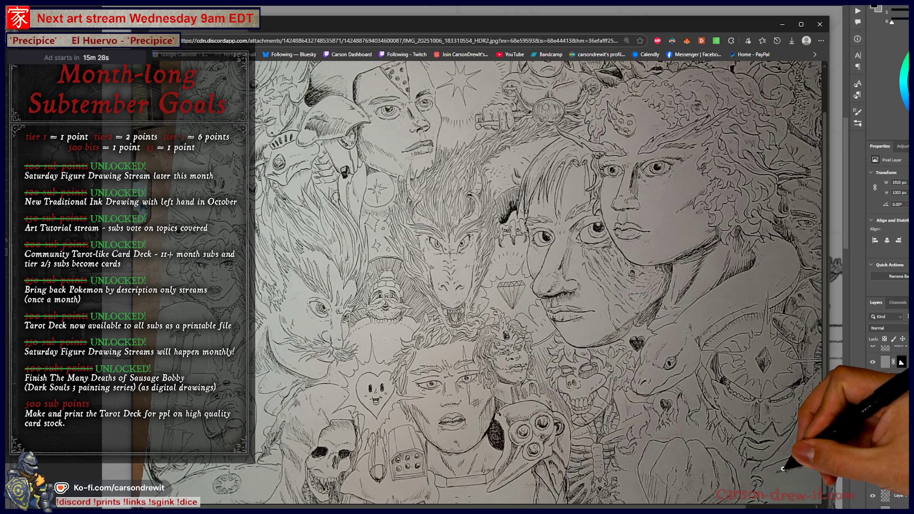
scroll(779, 471, up, 1)
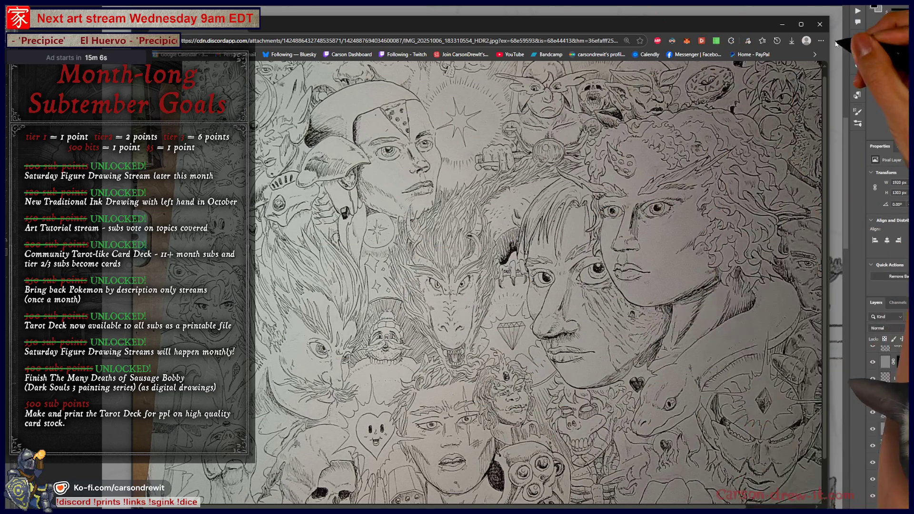
click(820, 24)
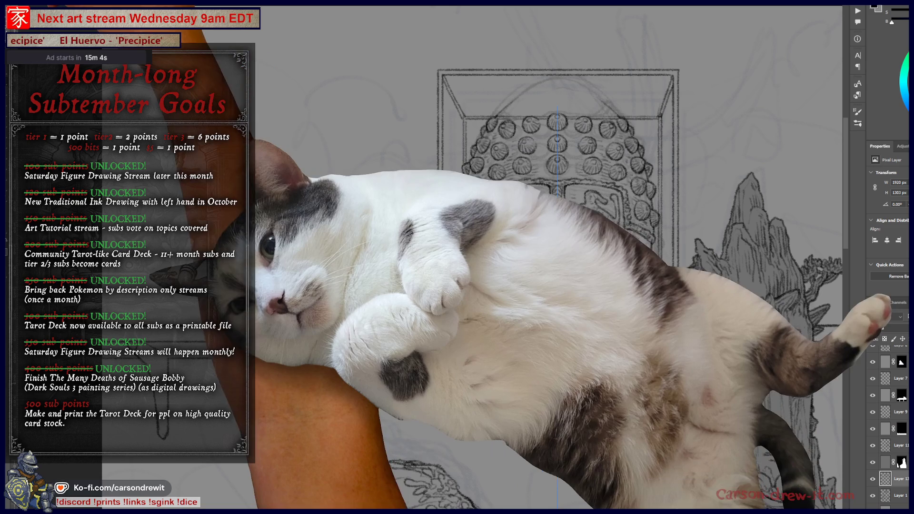
Step: Reopen the crowd-of-characters illustration from the recent files list
click(19, 4)
mouse_move(48, 35)
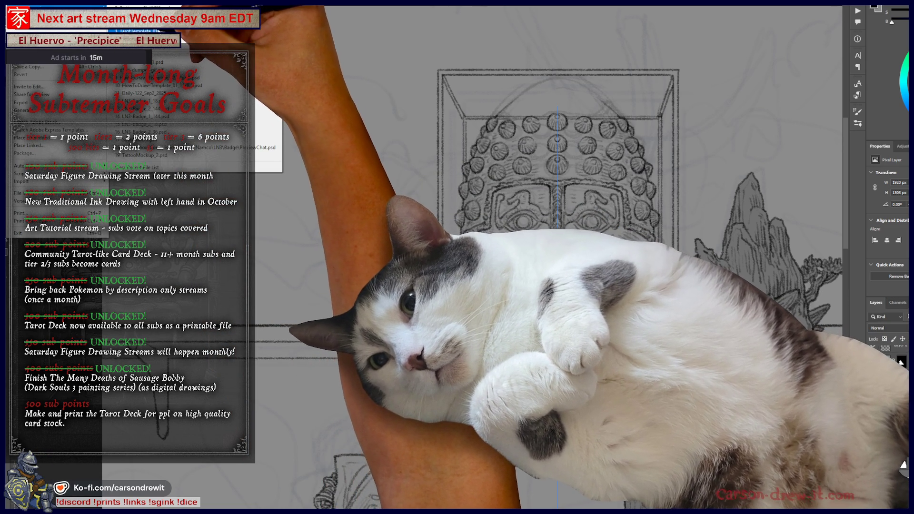
key(Escape)
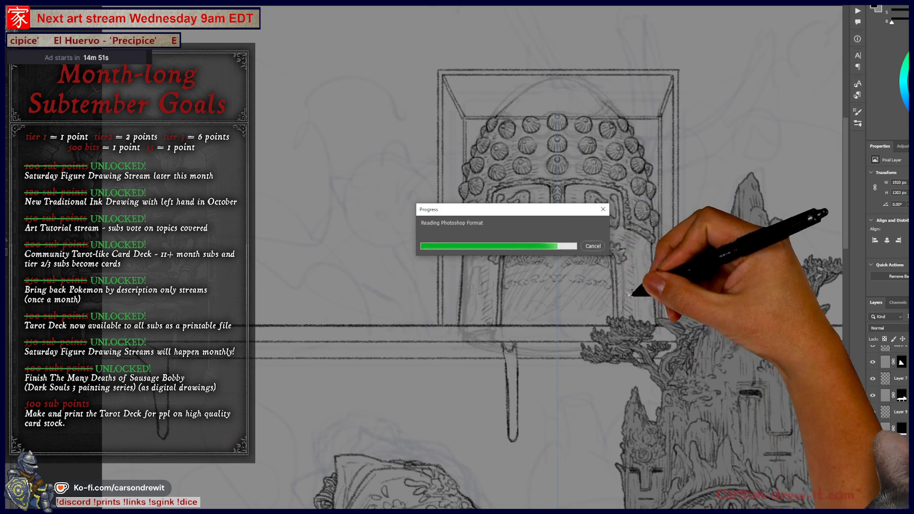
Step: Pan from the top of the crowd illustration down to the robot drum and fanged monster
scroll(524, 303, up, 5)
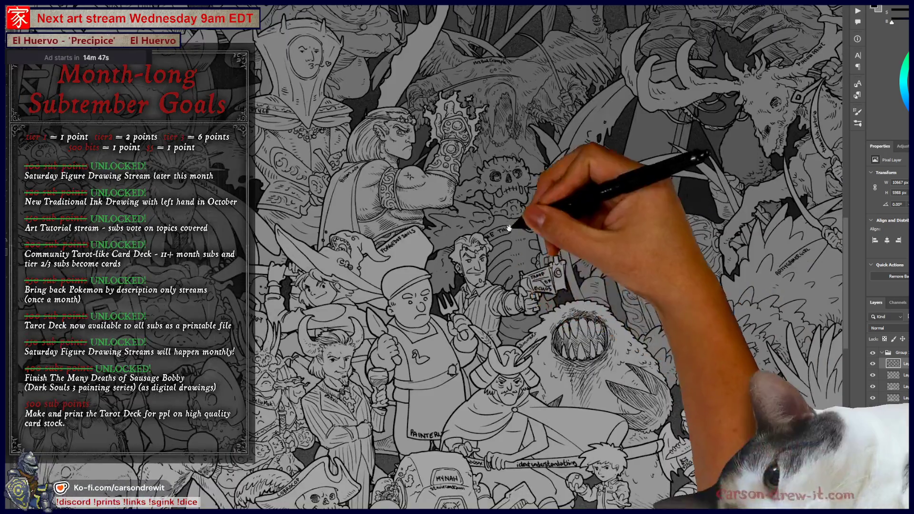
mouse_move(534, 210)
mouse_down()
mouse_move(500, 255)
mouse_move(547, 333)
mouse_up()
mouse_move(545, 259)
mouse_down()
mouse_move(592, 244)
mouse_move(547, 220)
mouse_move(485, 306)
mouse_move(472, 287)
mouse_move(535, 217)
mouse_move(500, 307)
mouse_move(408, 302)
mouse_up()
drag(337, 305, 302, 363)
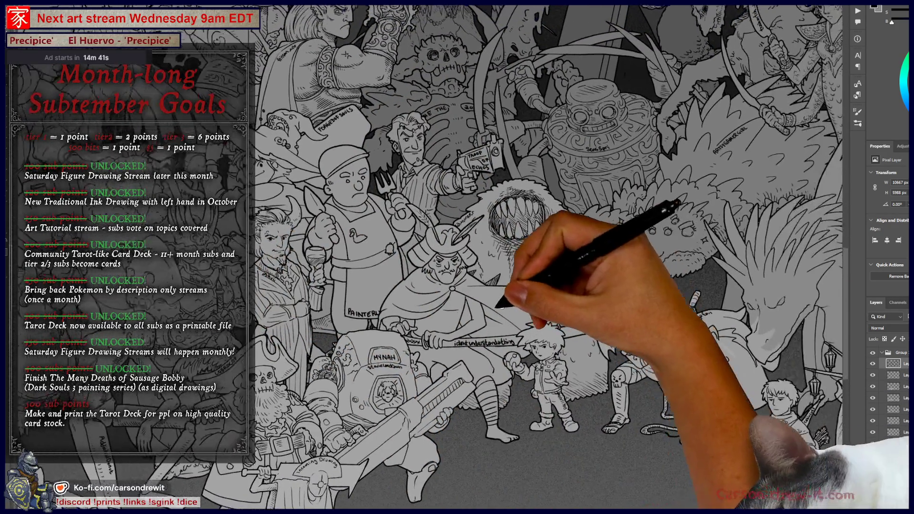
drag(622, 224, 535, 373)
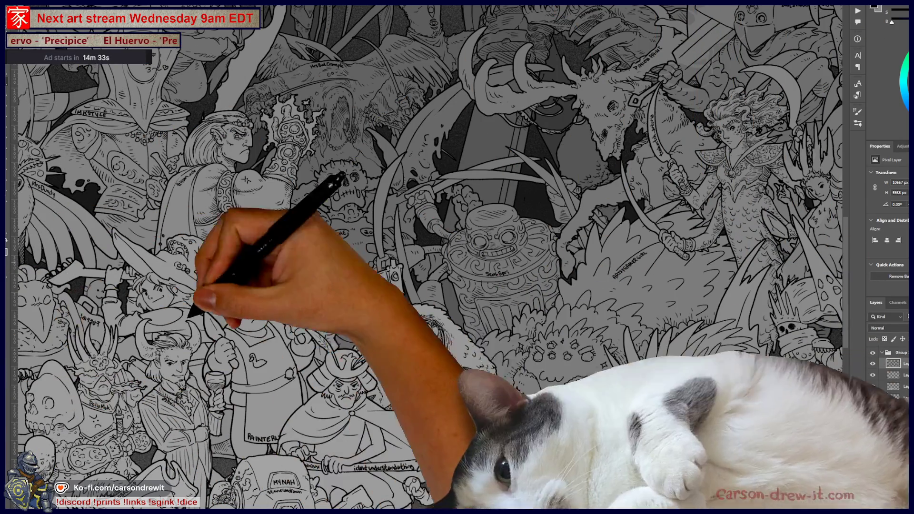
Step: Look over the figures on the left and right of the crowd, then return to the helmet sketch
drag(389, 323, 486, 325)
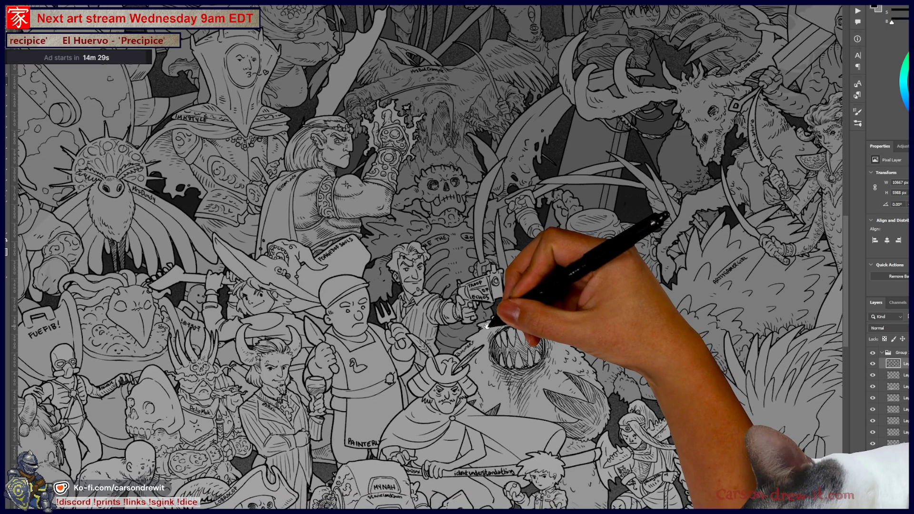
drag(486, 325, 487, 318)
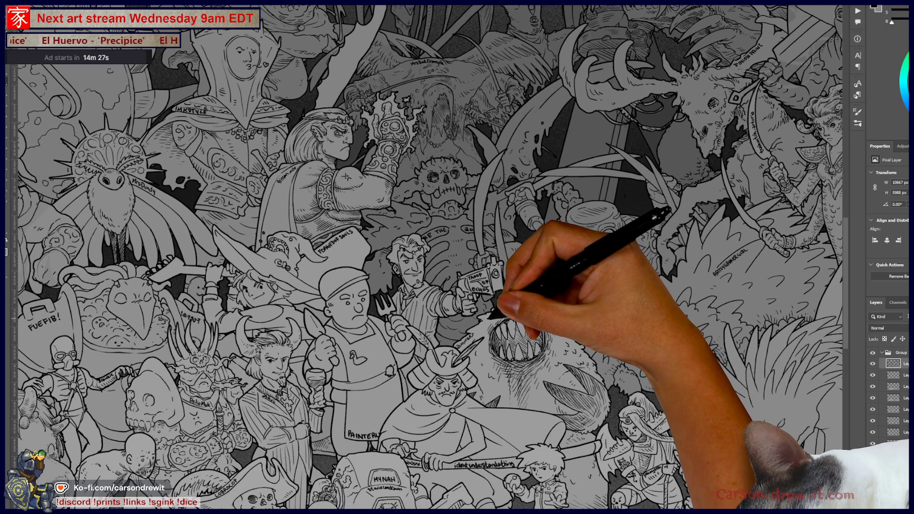
scroll(492, 318, down, 3)
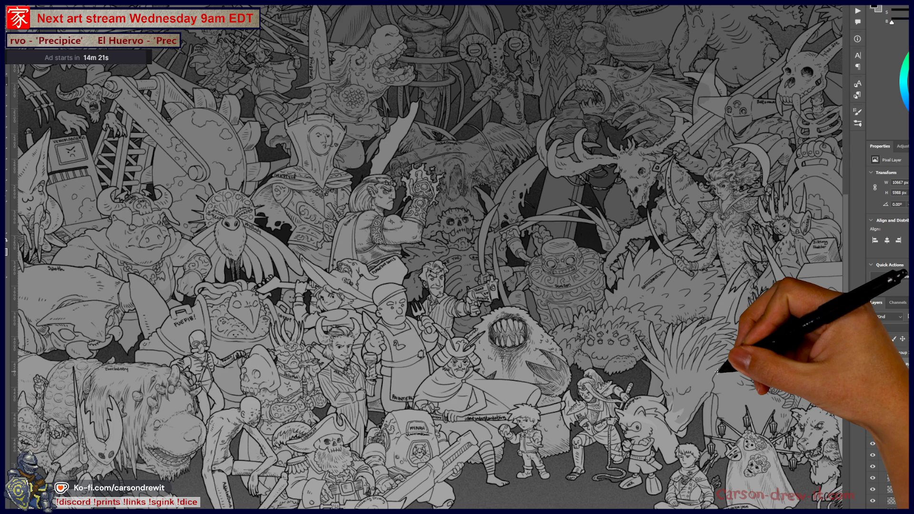
scroll(612, 367, down, 3)
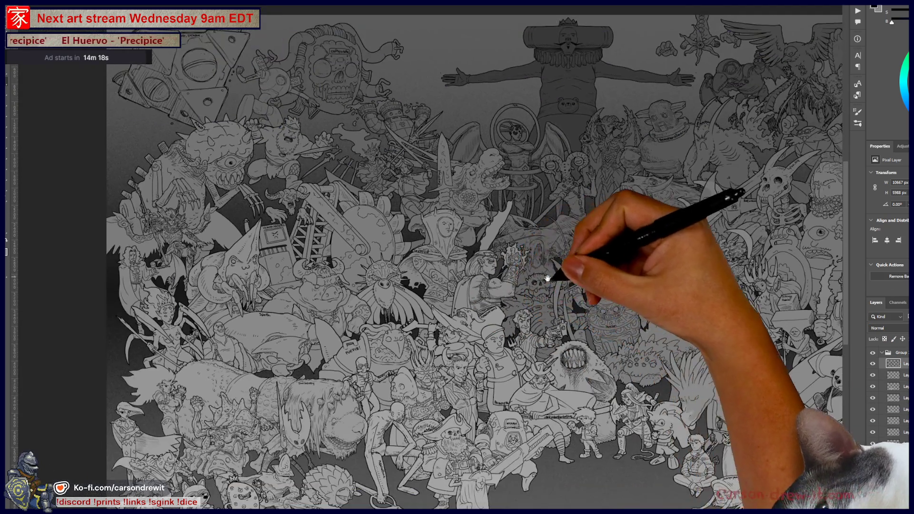
drag(551, 275, 484, 280)
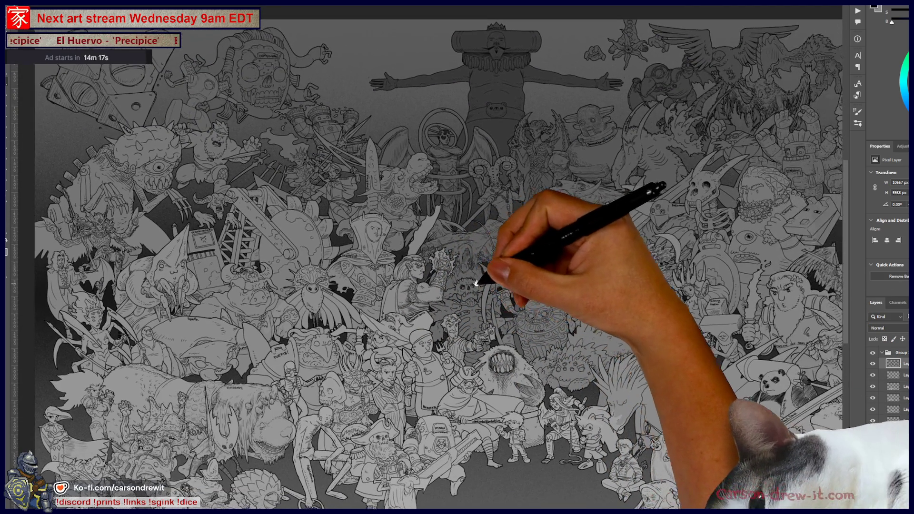
key(ctrl+Tab)
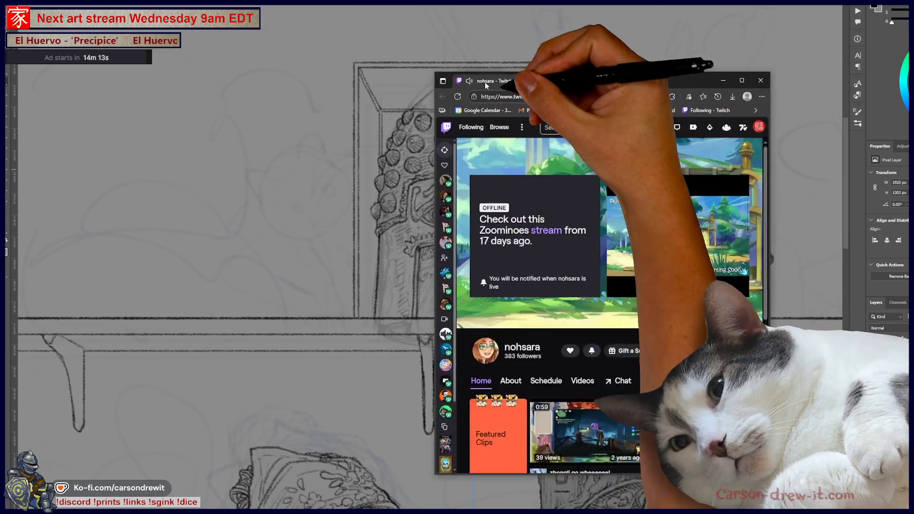
Step: Move and enlarge the Twitch browser window, then look through the channel's About page
drag(484, 82, 186, 30)
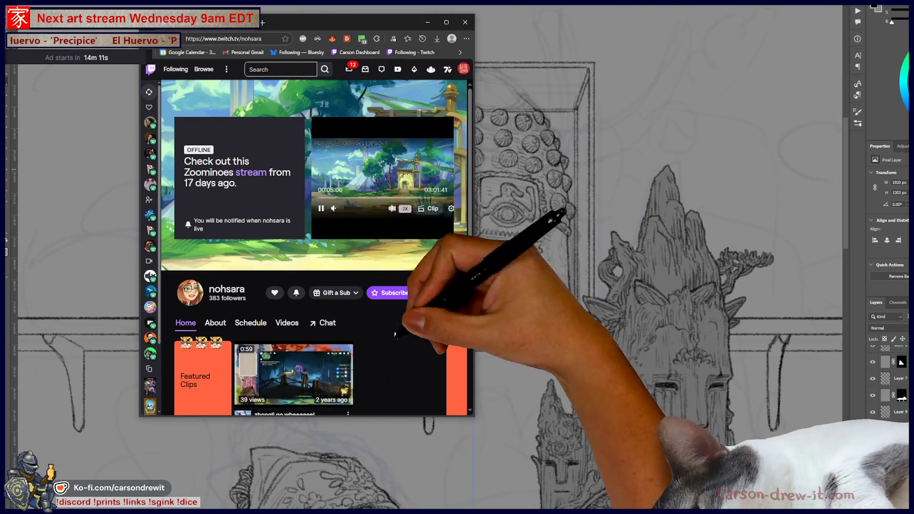
mouse_move(466, 416)
mouse_down()
mouse_move(806, 476)
mouse_move(810, 510)
mouse_move(841, 511)
mouse_up()
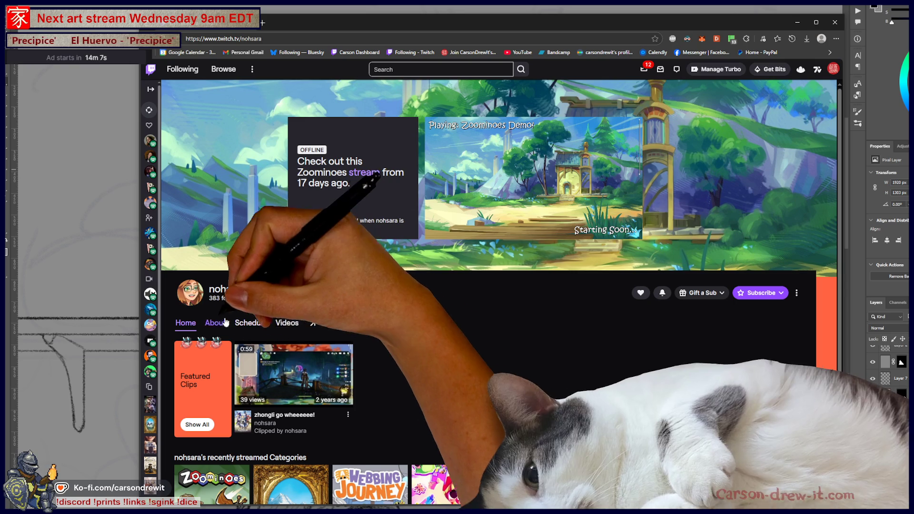
click(215, 323)
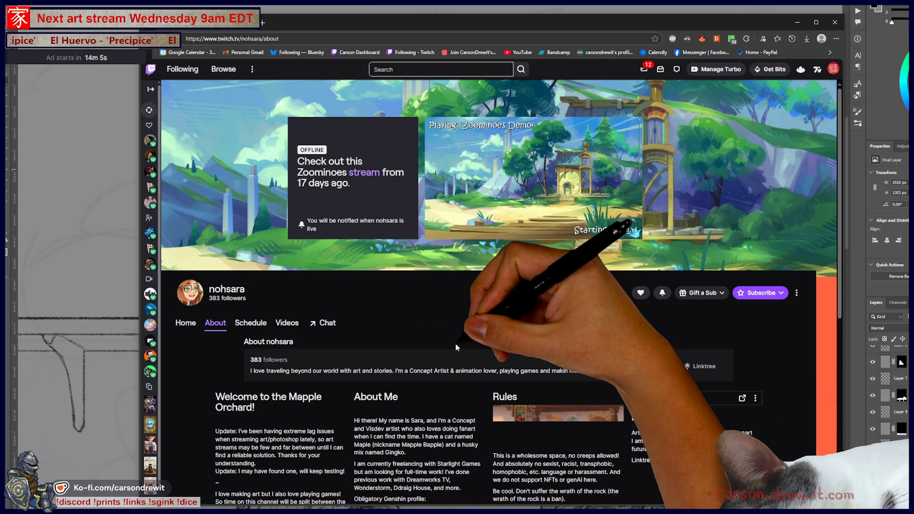
scroll(424, 341, down, 3)
scroll(416, 338, up, 3)
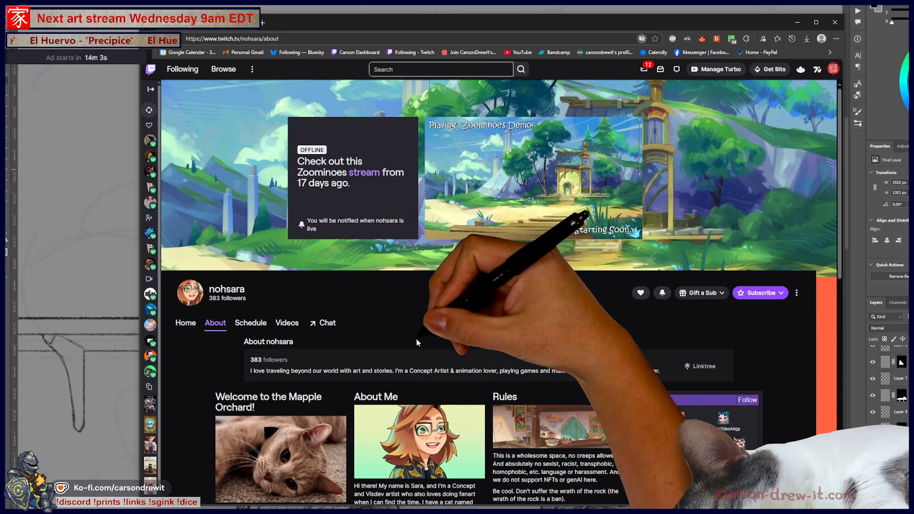
scroll(405, 340, down, 7)
scroll(403, 342, up, 6)
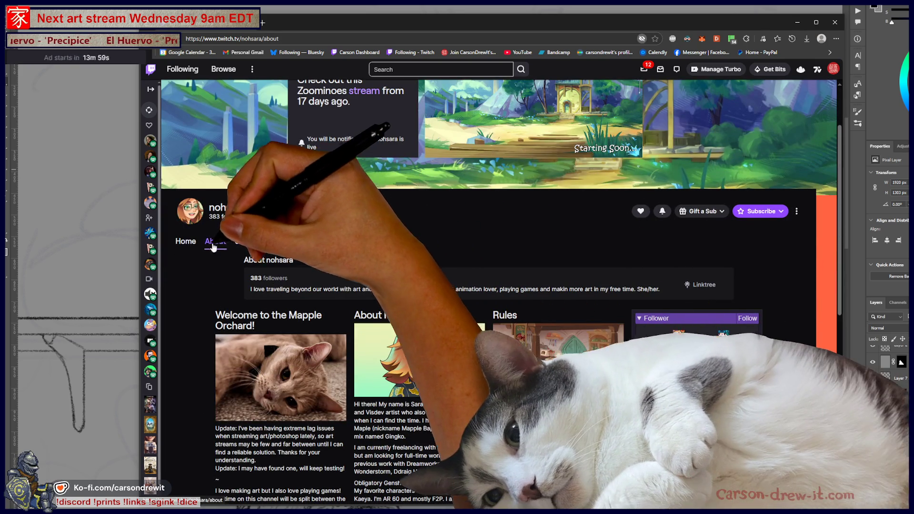
Step: Go to the channel's Videos list and open the Environment Design + Paint broadcast
click(186, 241)
click(285, 243)
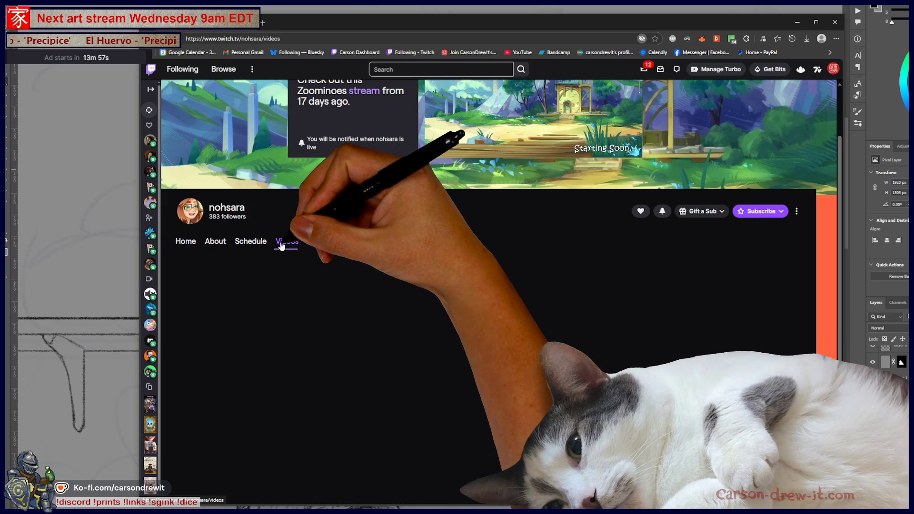
scroll(421, 344, down, 1)
scroll(419, 341, down, 2)
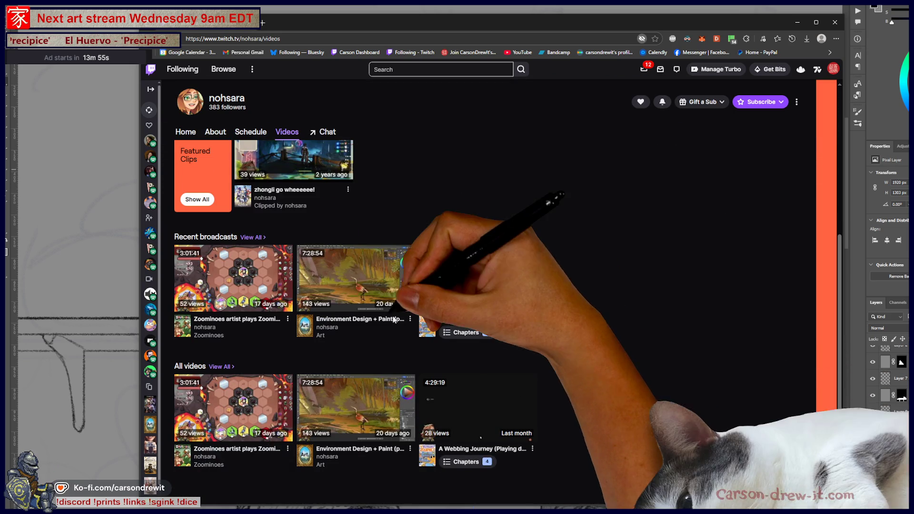
click(380, 284)
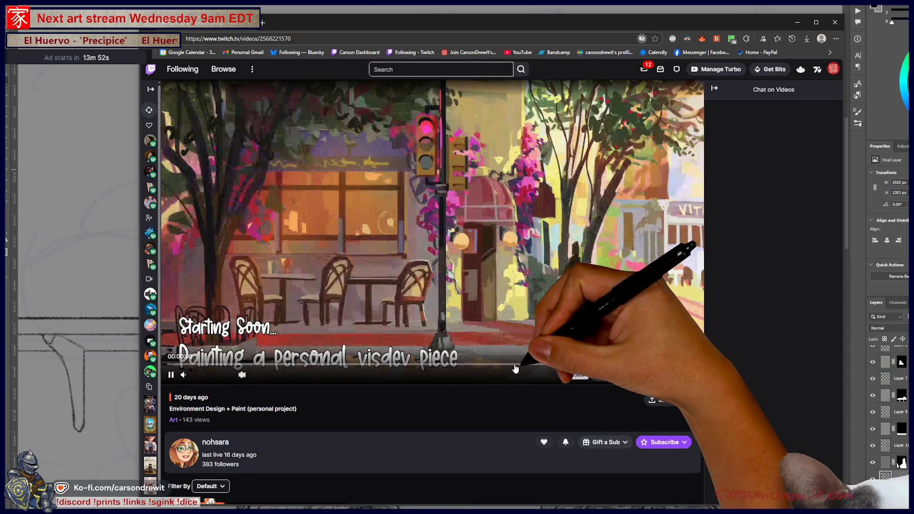
Step: Jump through the broadcast to about 1:54, 4:40, 5:59, 6:31, then near the end
click(304, 365)
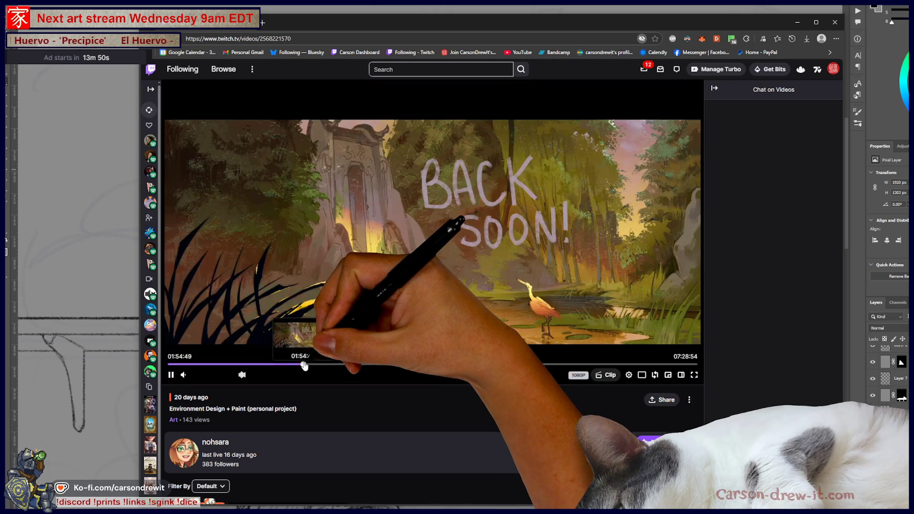
click(499, 365)
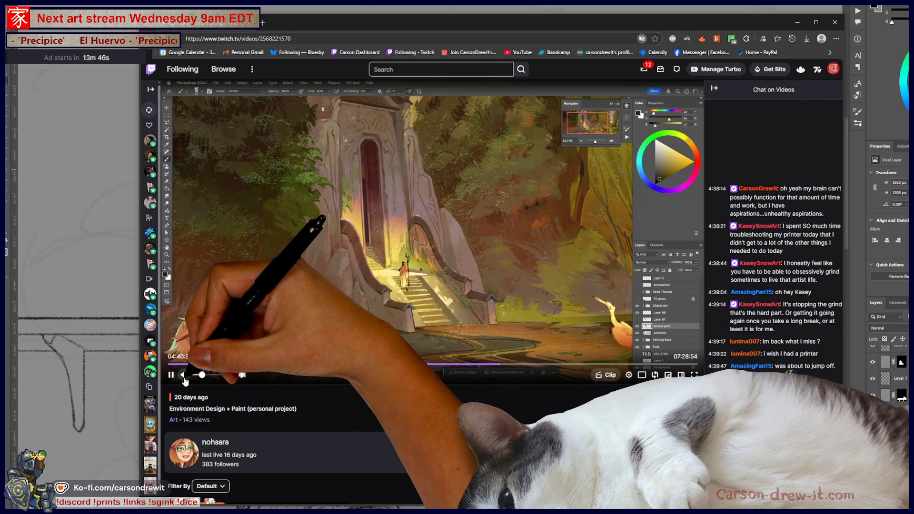
click(592, 364)
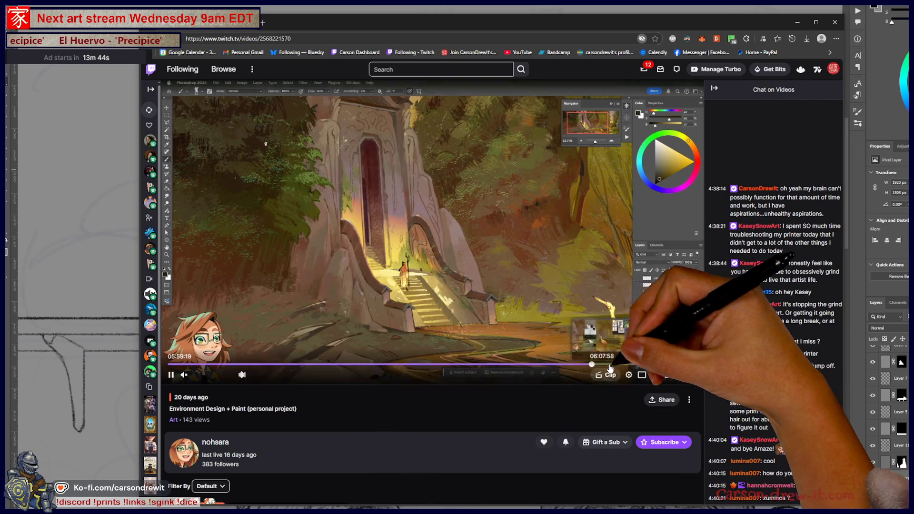
click(630, 365)
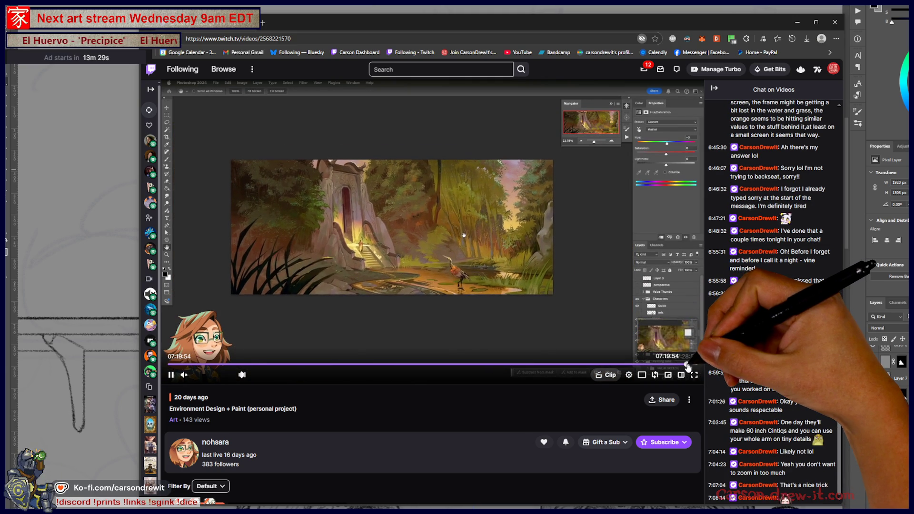
click(687, 365)
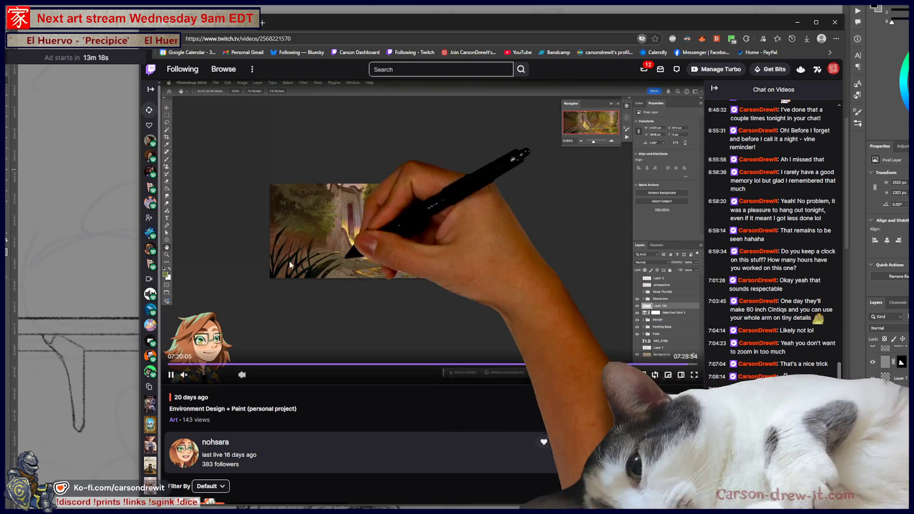
mouse_move(528, 385)
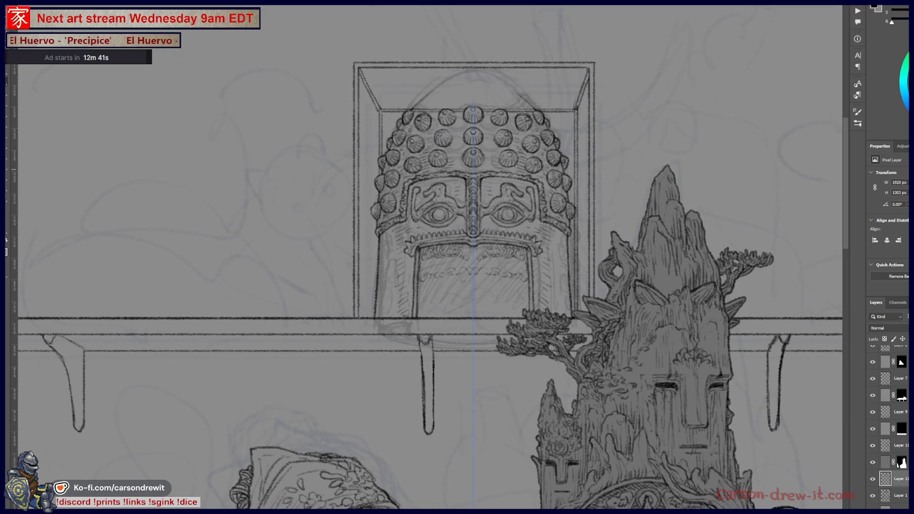
key(alt+Tab)
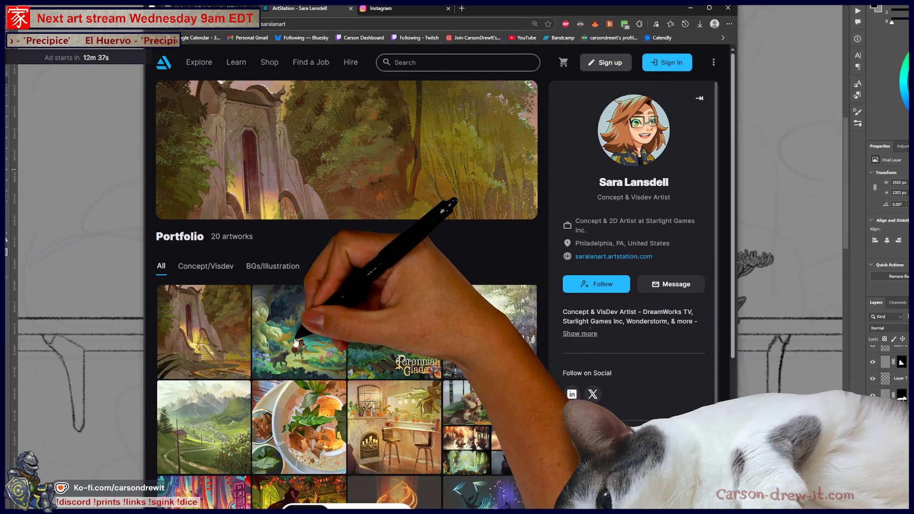
Step: View the Little Red Riding Hood Keyframe in a widened window, then advance to Perennial Glade
click(494, 375)
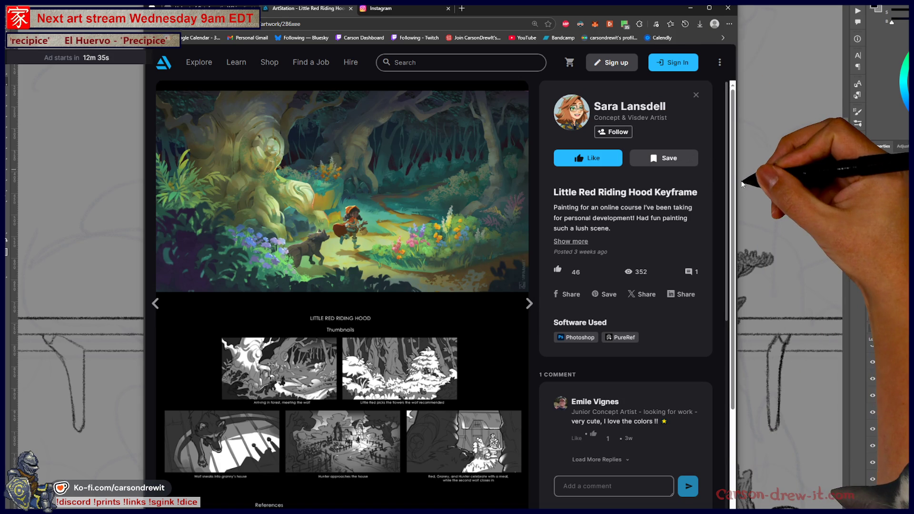
drag(736, 183, 898, 183)
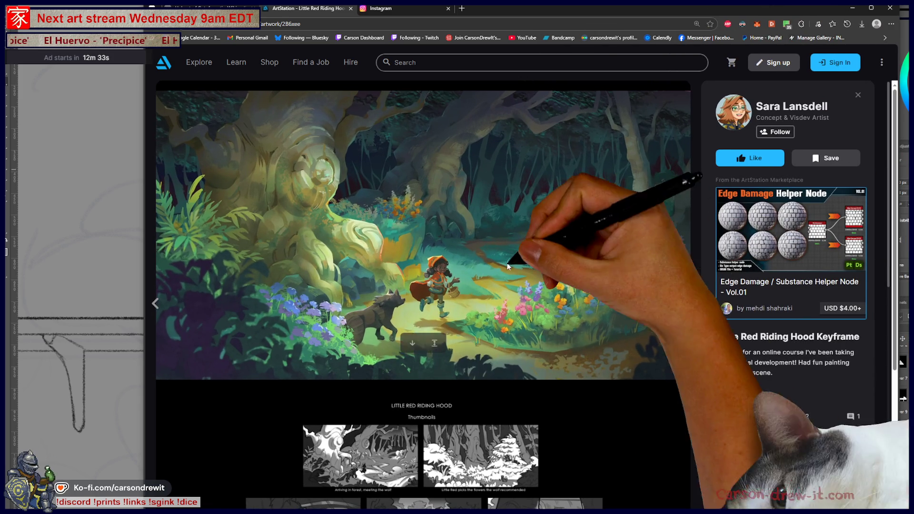
scroll(557, 317, down, 4)
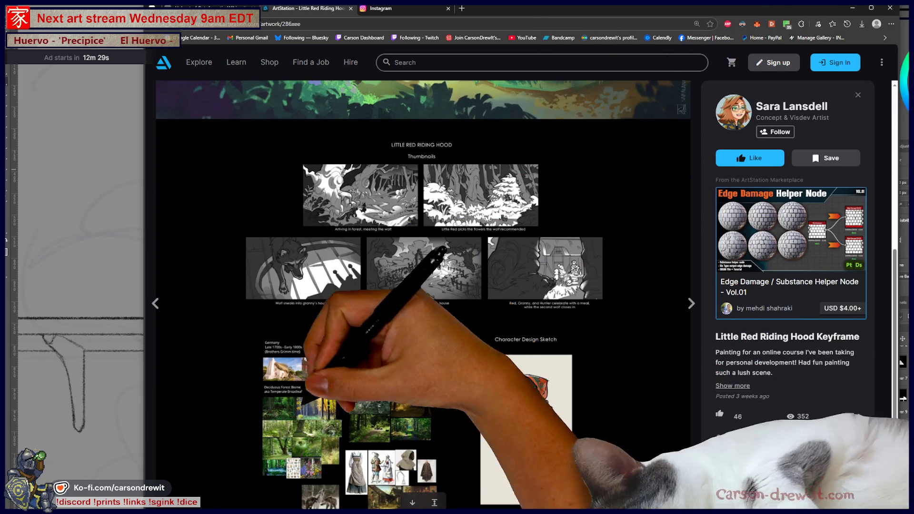
scroll(589, 366, up, 3)
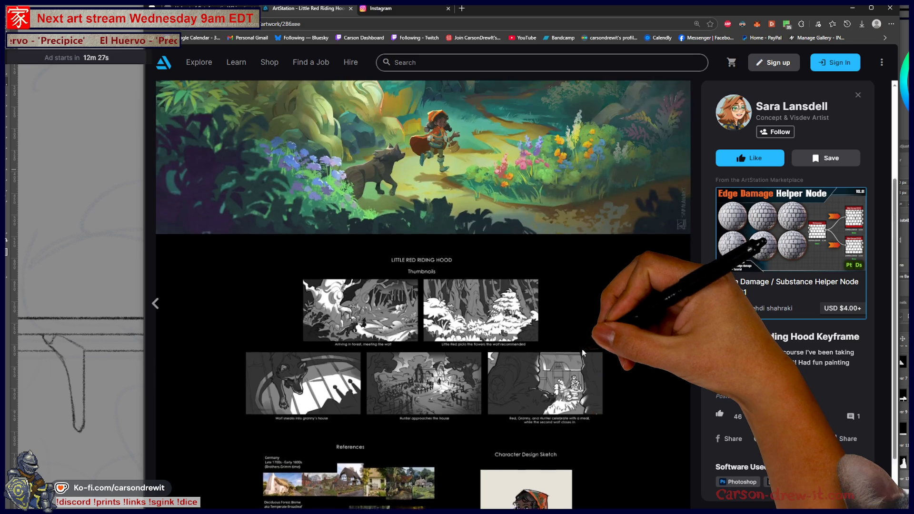
scroll(582, 352, up, 2)
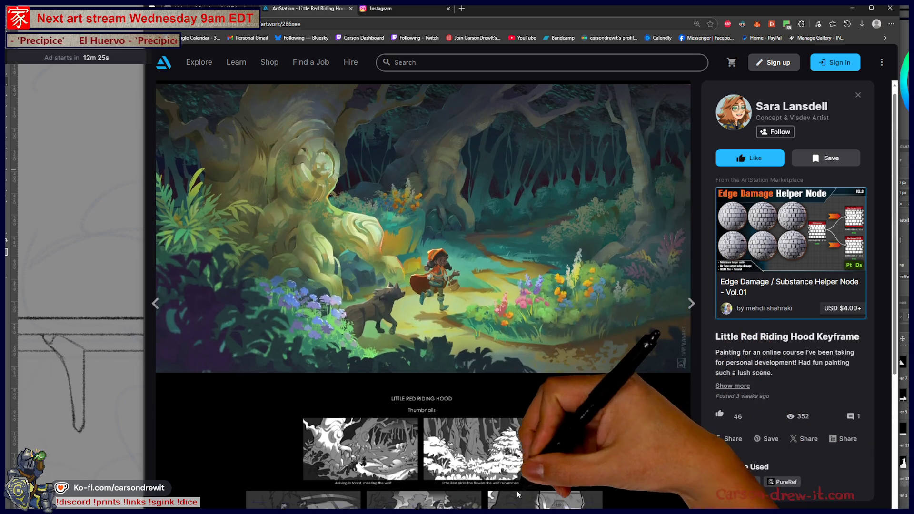
scroll(516, 491, down, 3)
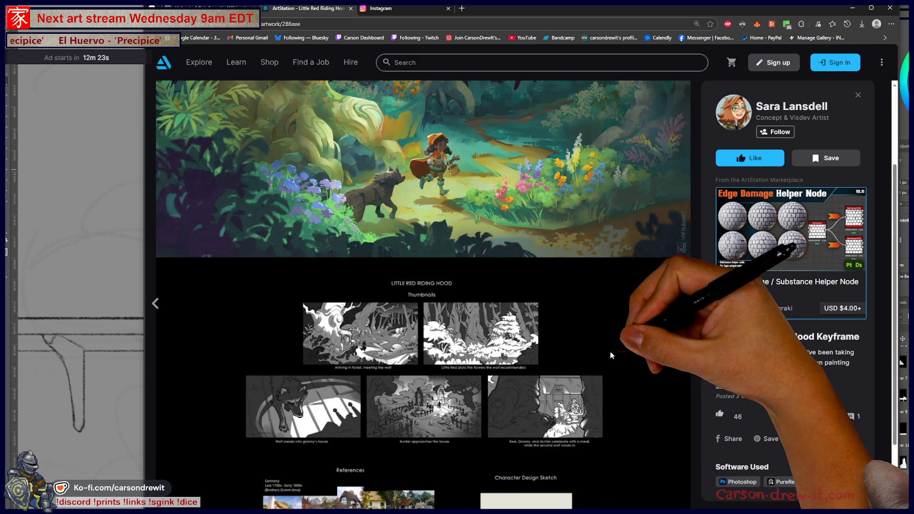
scroll(609, 353, up, 2)
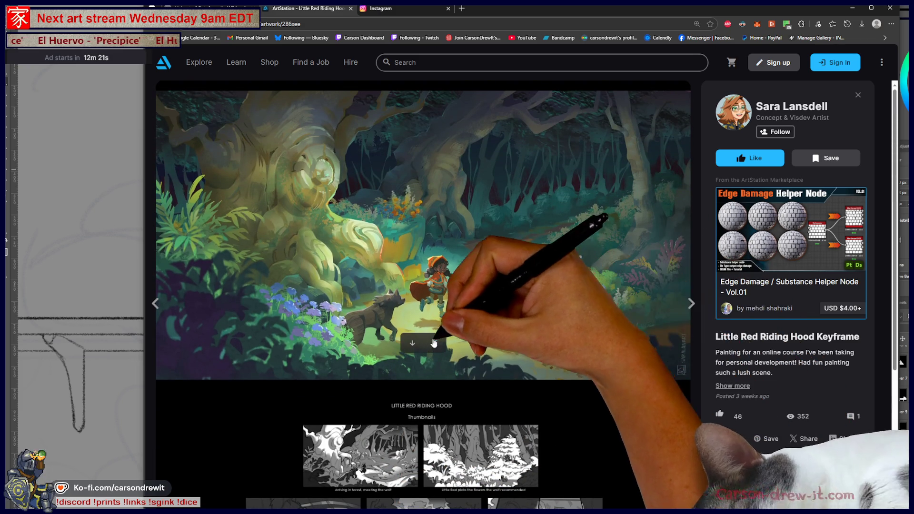
click(688, 304)
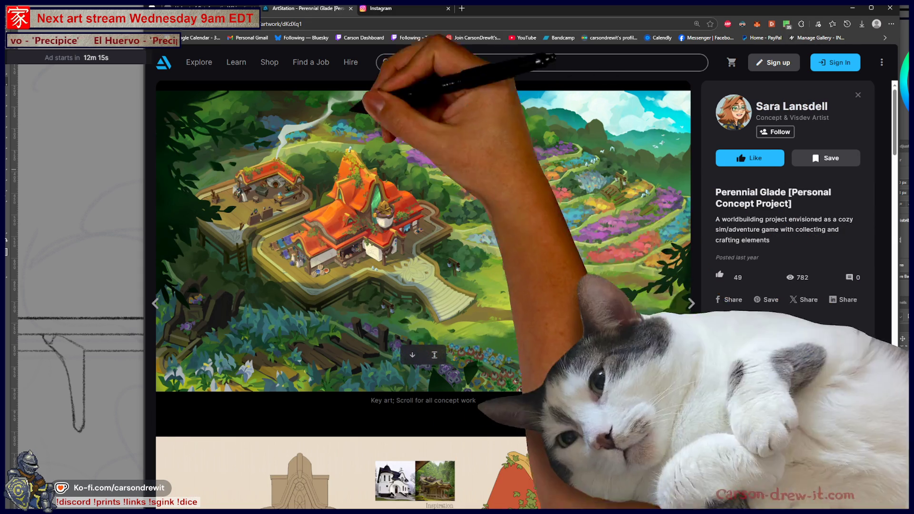
Step: Scroll through the Perennial Glade concept sheets, then back out to the 20-artwork portfolio
scroll(654, 323, down, 5)
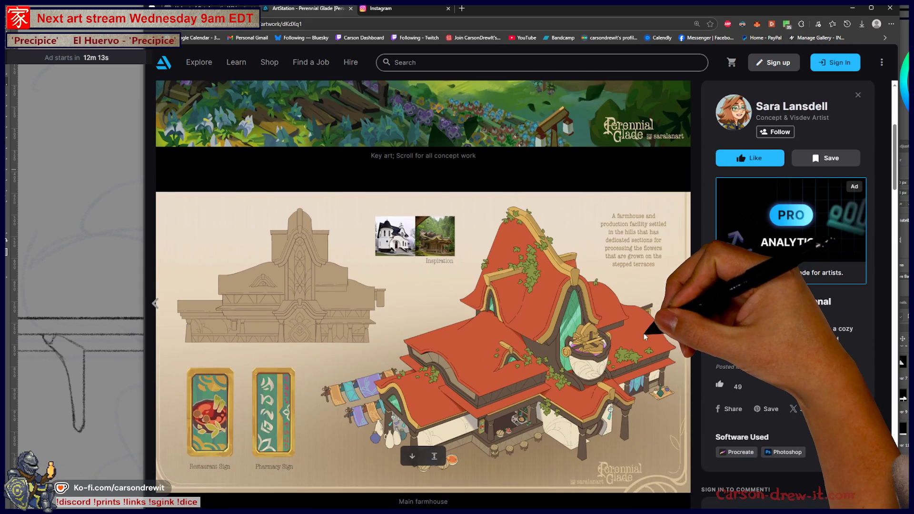
scroll(619, 340, down, 5)
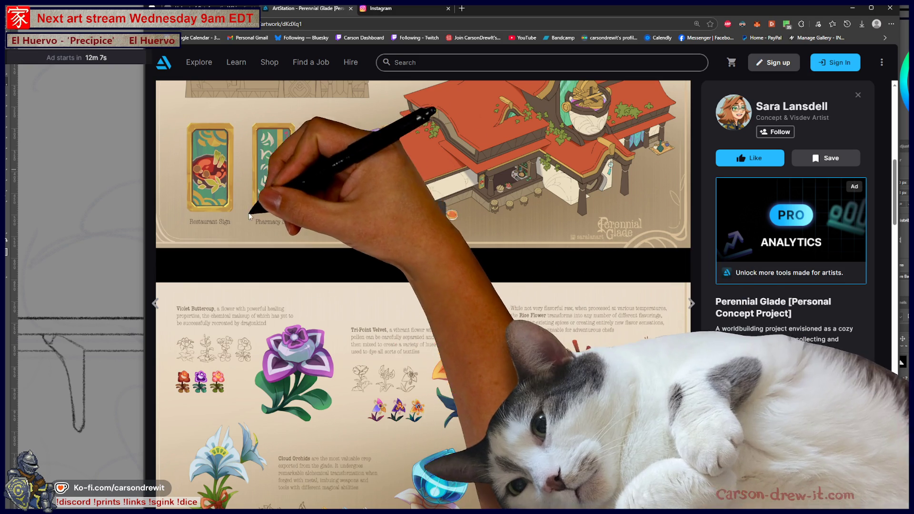
scroll(395, 236, down, 4)
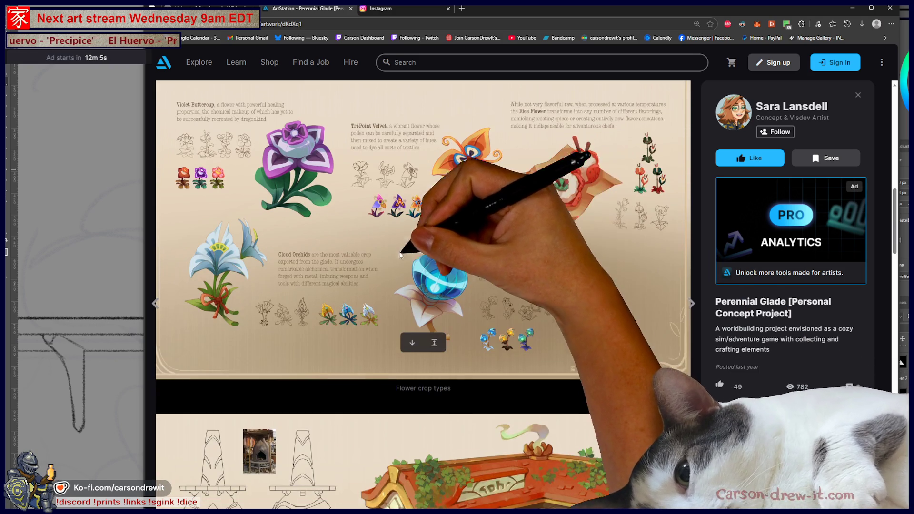
scroll(647, 303, down, 5)
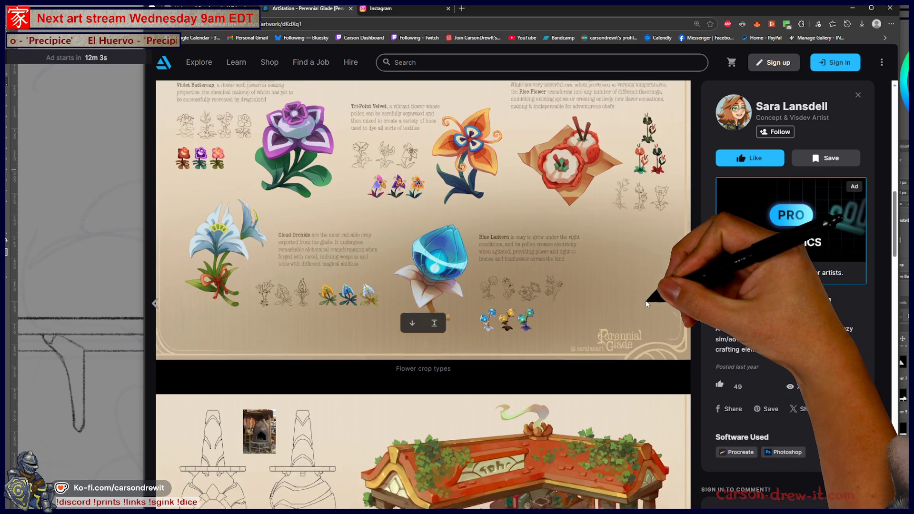
scroll(636, 307, down, 2)
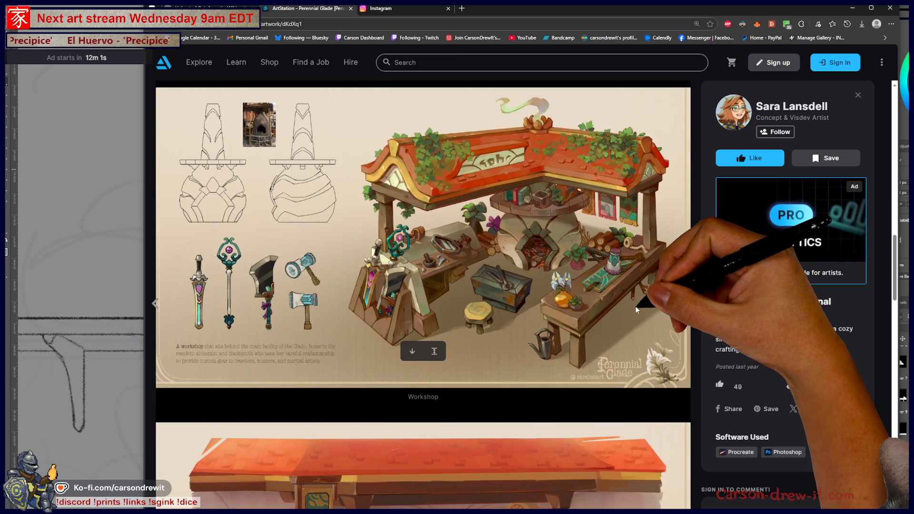
scroll(633, 305, down, 6)
scroll(627, 310, down, 10)
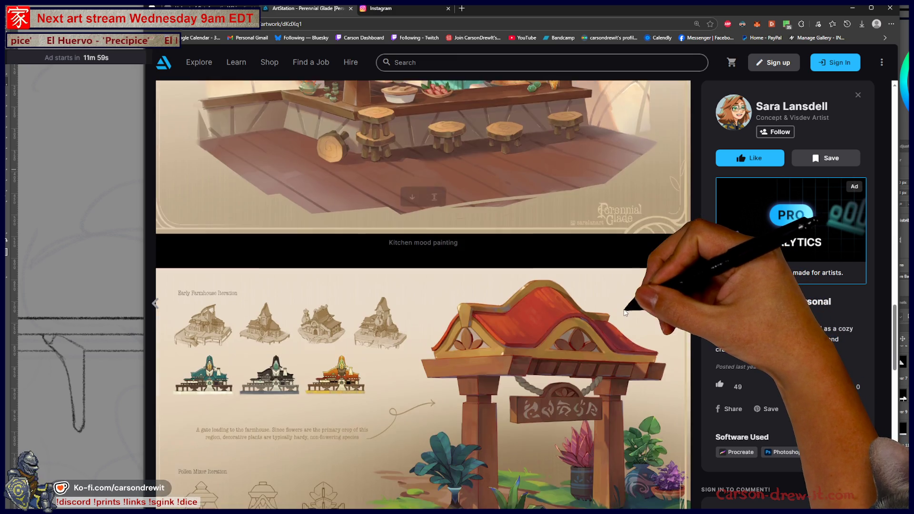
scroll(622, 317, down, 7)
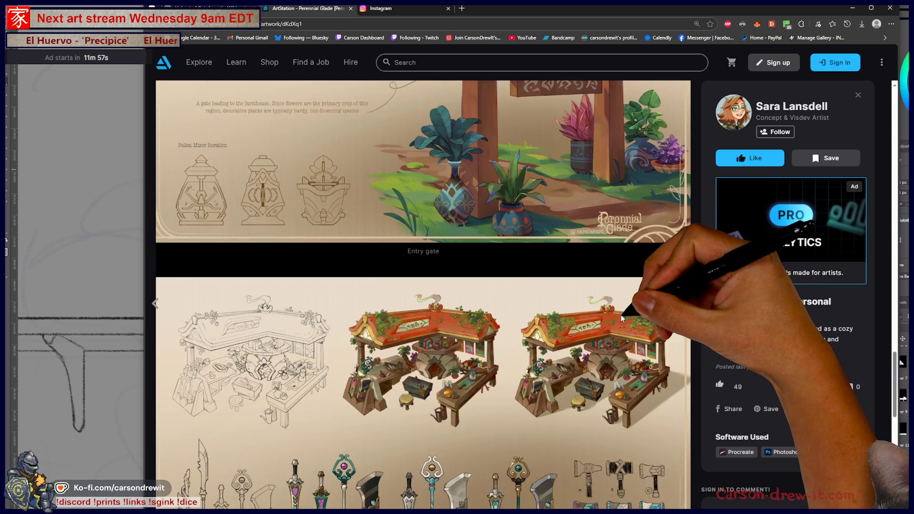
scroll(629, 351, down, 10)
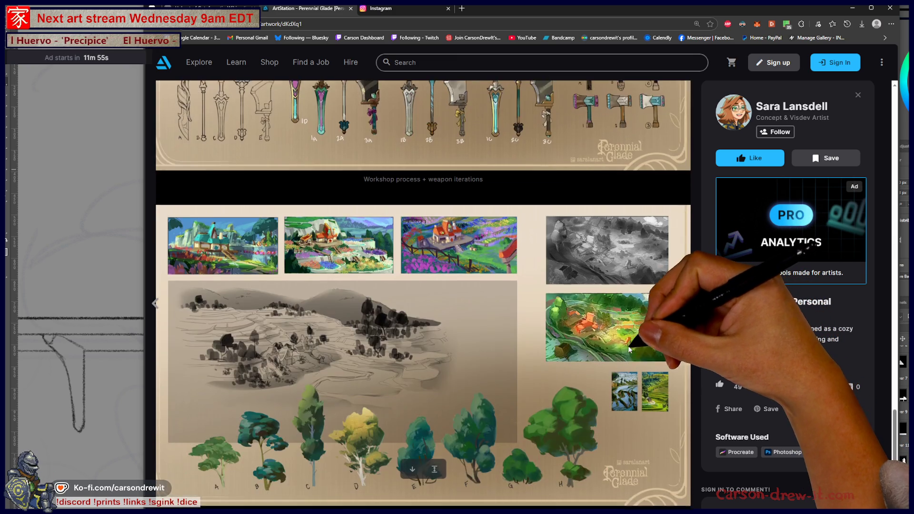
scroll(625, 355, down, 3)
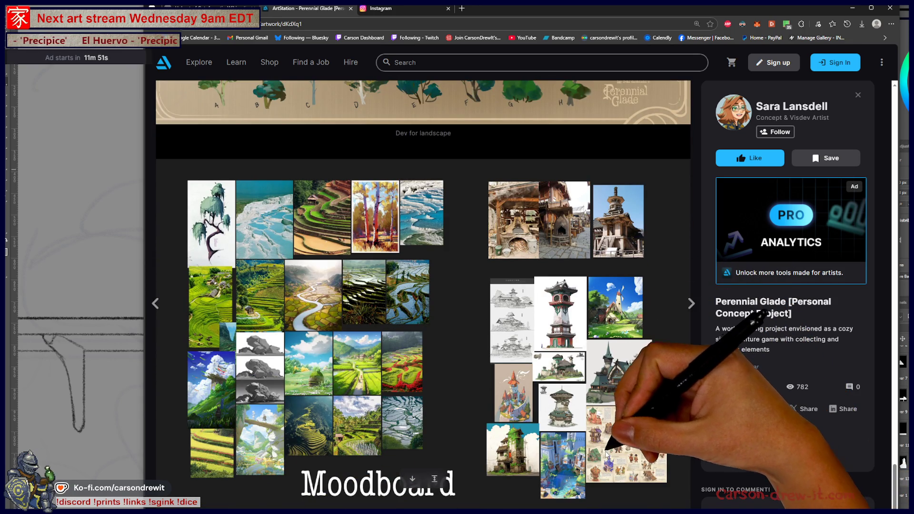
key(Right)
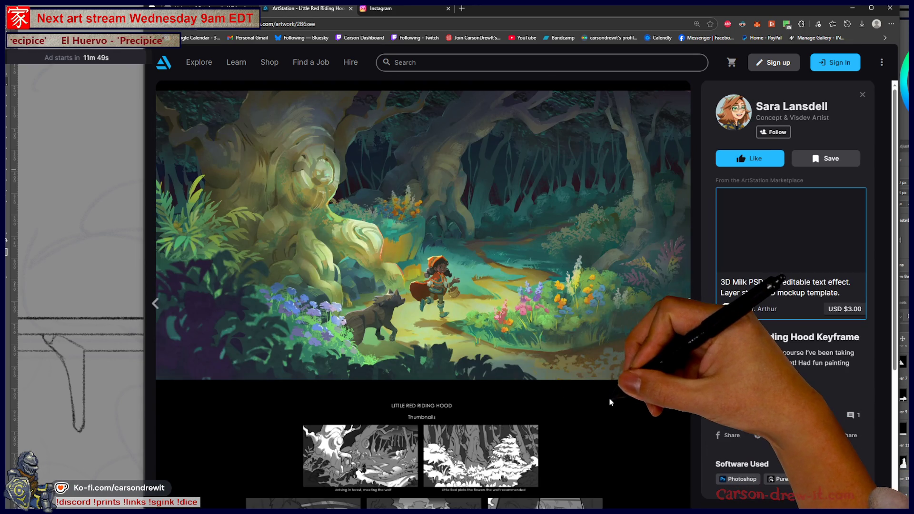
key(Escape)
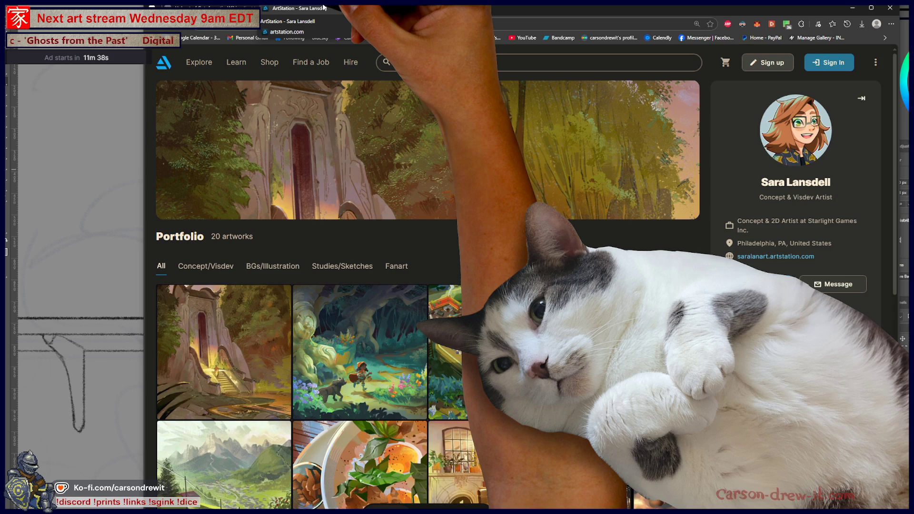
Step: Close the ArtStation tab and switch away from the browser to the helmet sketch
middle_click(323, 6)
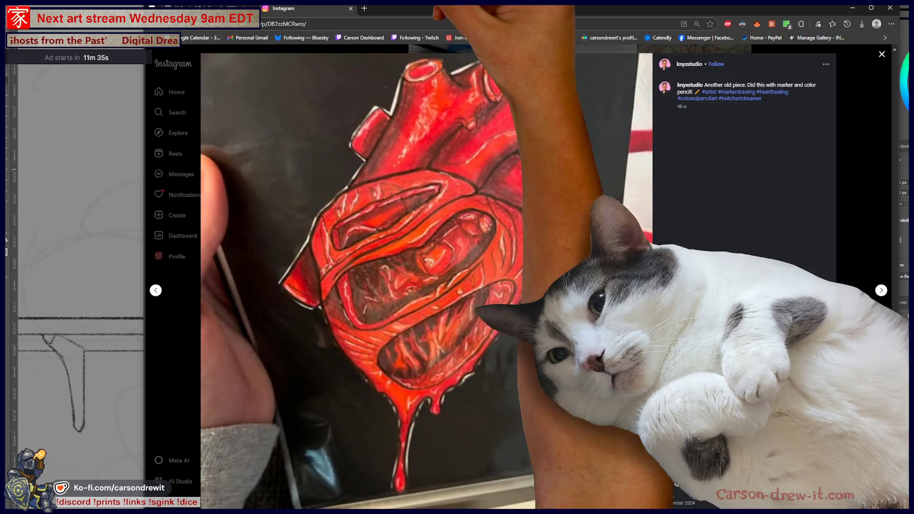
key(alt+Tab)
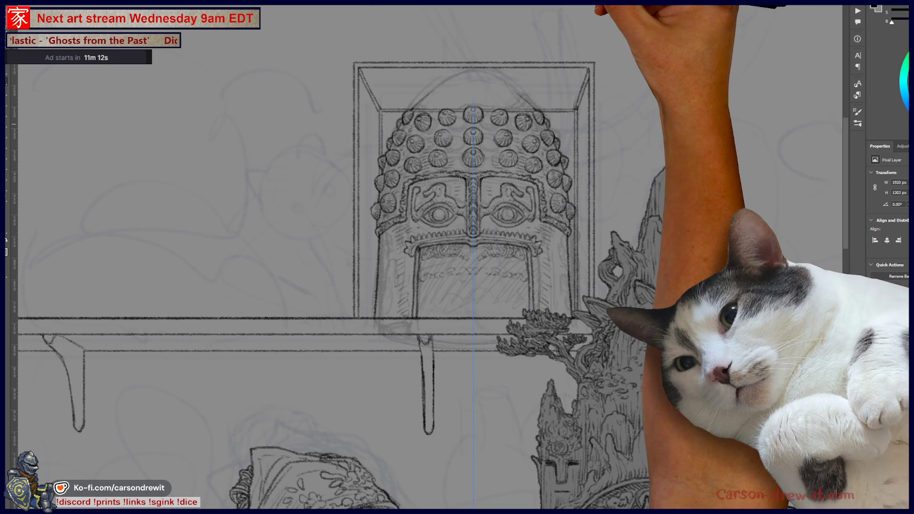
Step: Zoom the canvas to show the whole helmet and pan it higher in view
scroll(480, 216, up, 5)
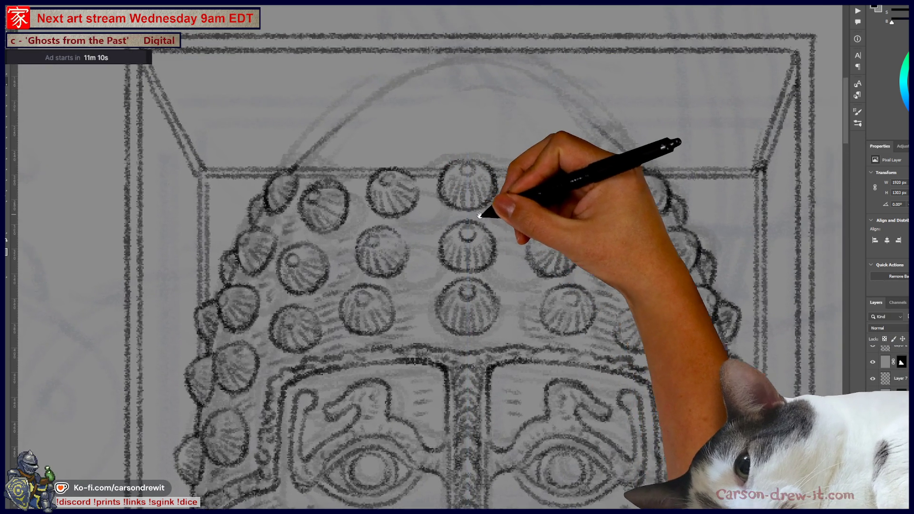
scroll(480, 215, down, 5)
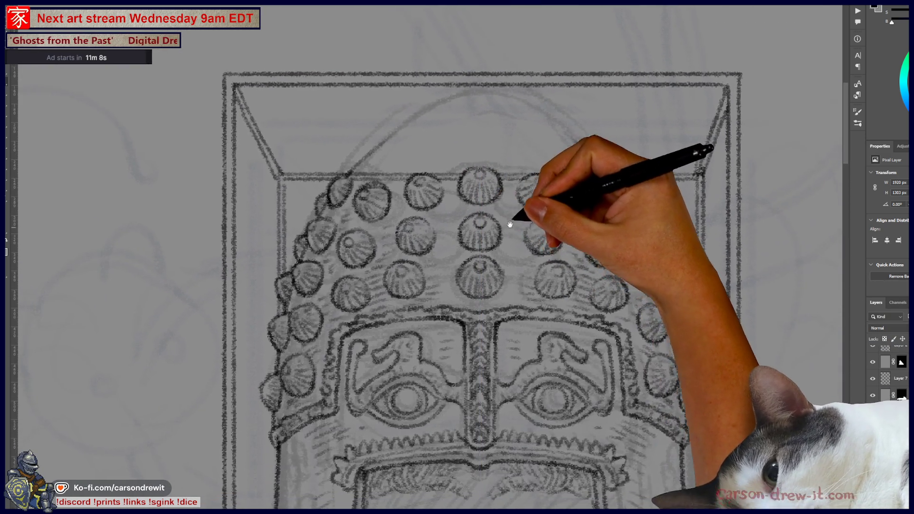
drag(516, 213, 507, 135)
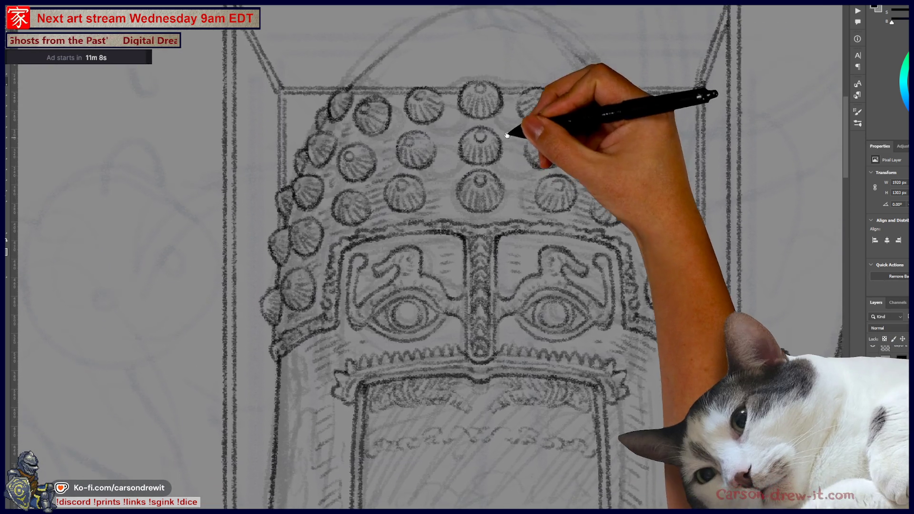
drag(521, 280, 548, 194)
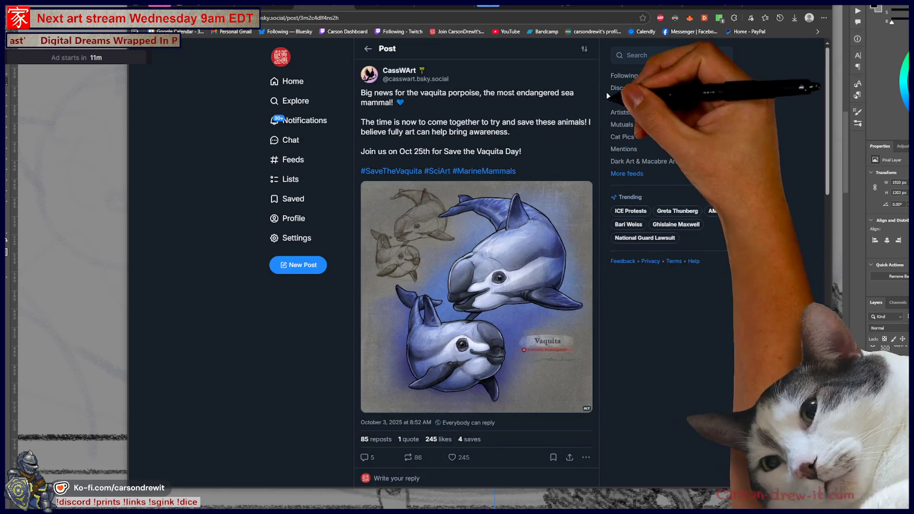
Step: Like the Save the Vaquita Day porpoise illustration post
scroll(607, 95, down, 1)
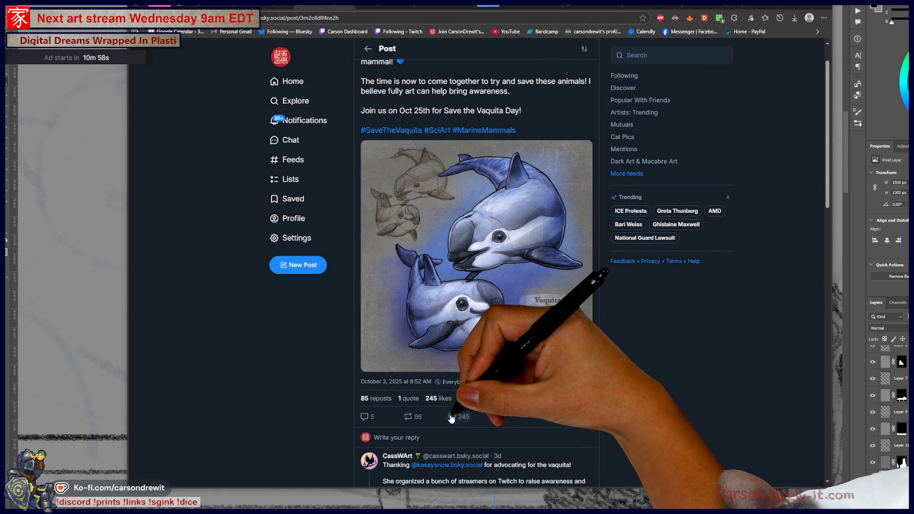
click(452, 417)
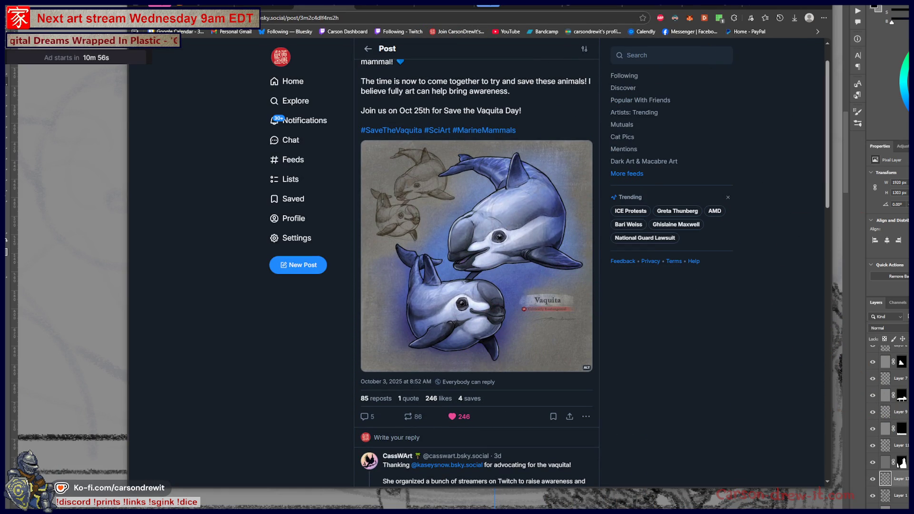